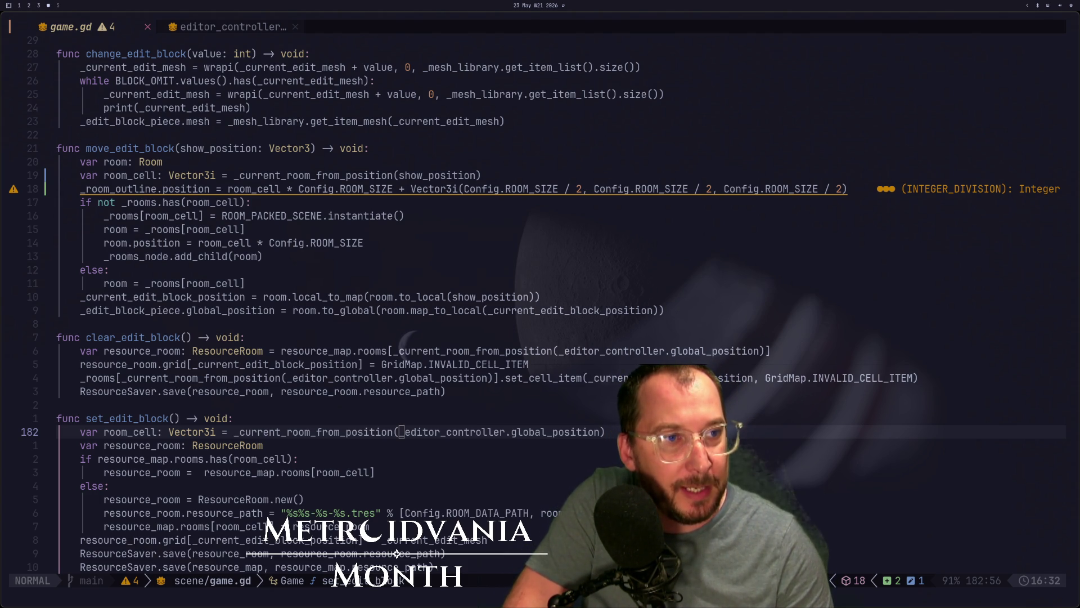
# Step: Navigate game.gd to move_edit_block's room cell line and inspect its show_position argument
pyautogui.click(390, 351)
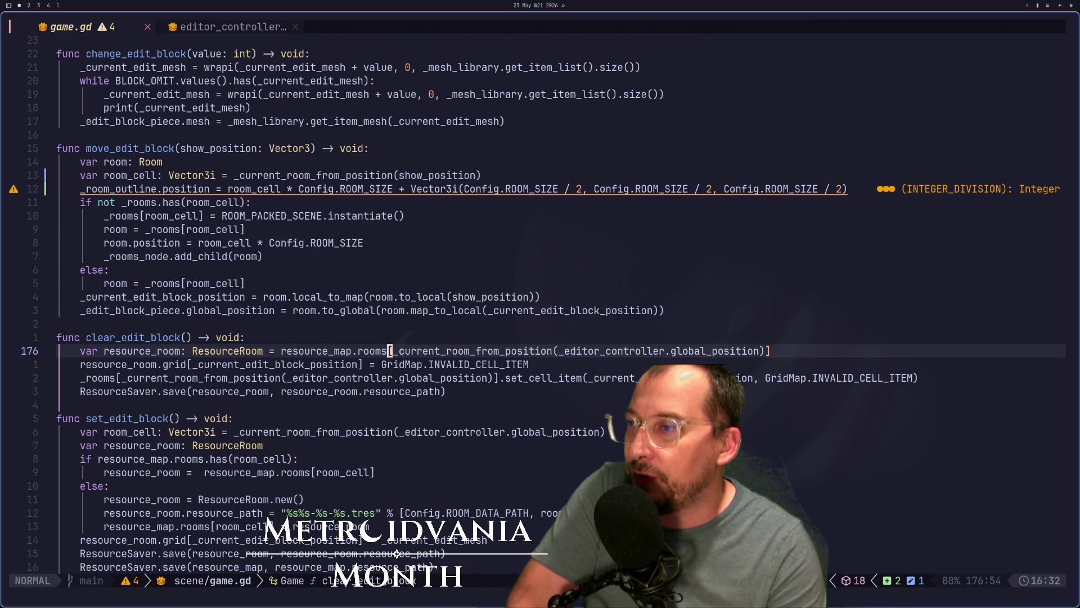
pyautogui.press('k')
pyautogui.press('k')
pyautogui.press('k')
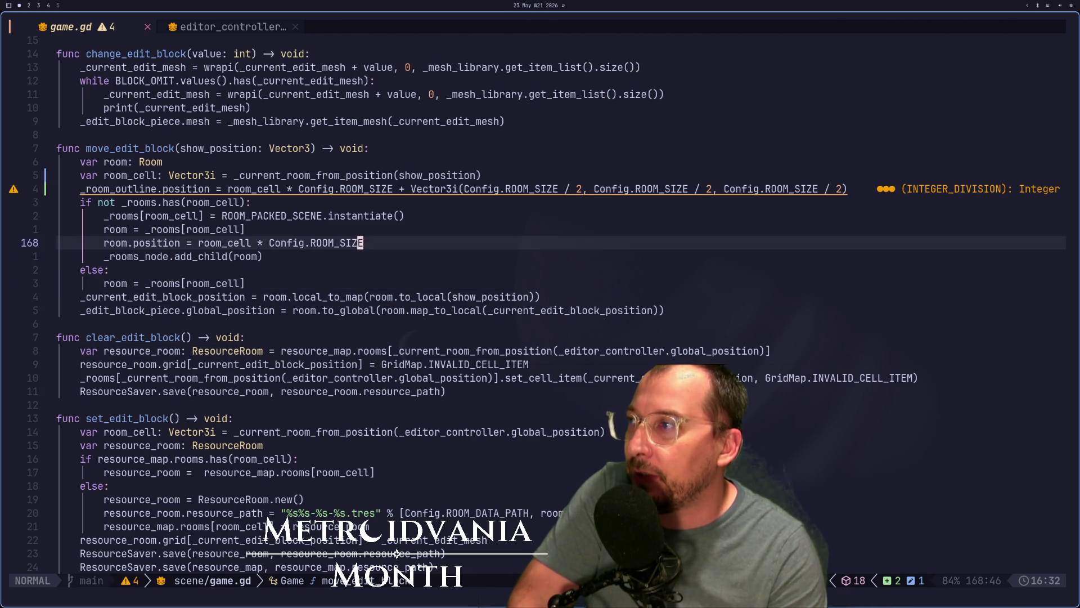
pyautogui.press('k')
pyautogui.press('k')
pyautogui.press('k')
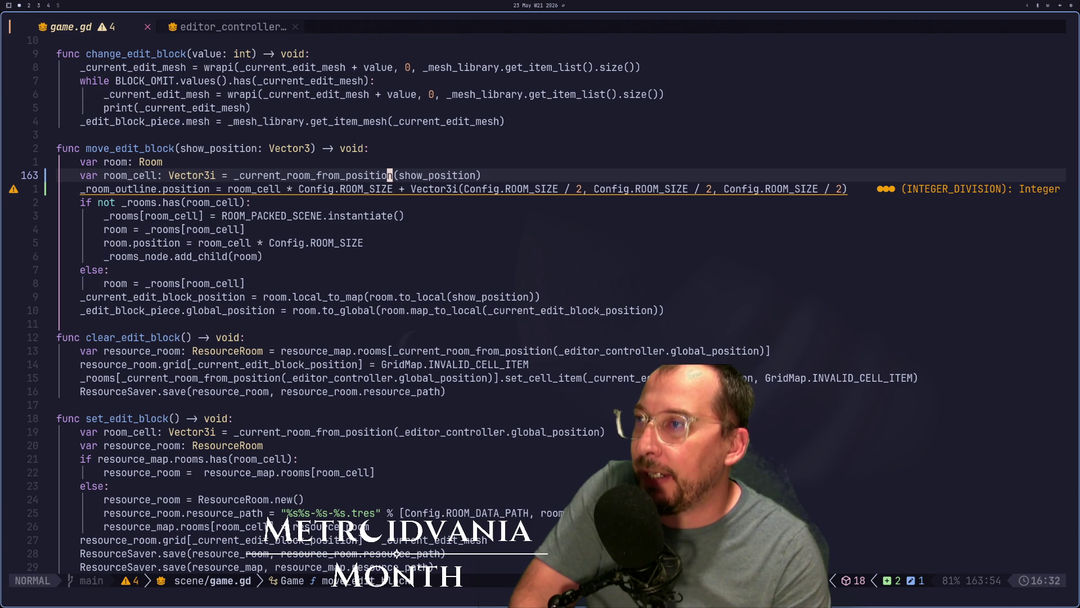
pyautogui.press('l')
pyautogui.press('l')
pyautogui.press('l')
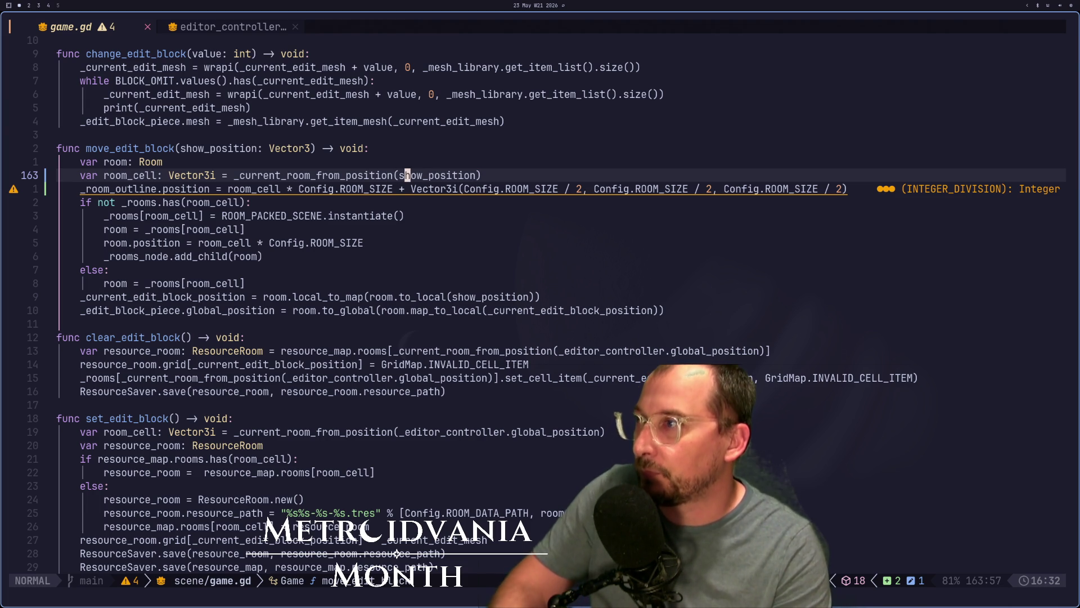
pyautogui.press('h')
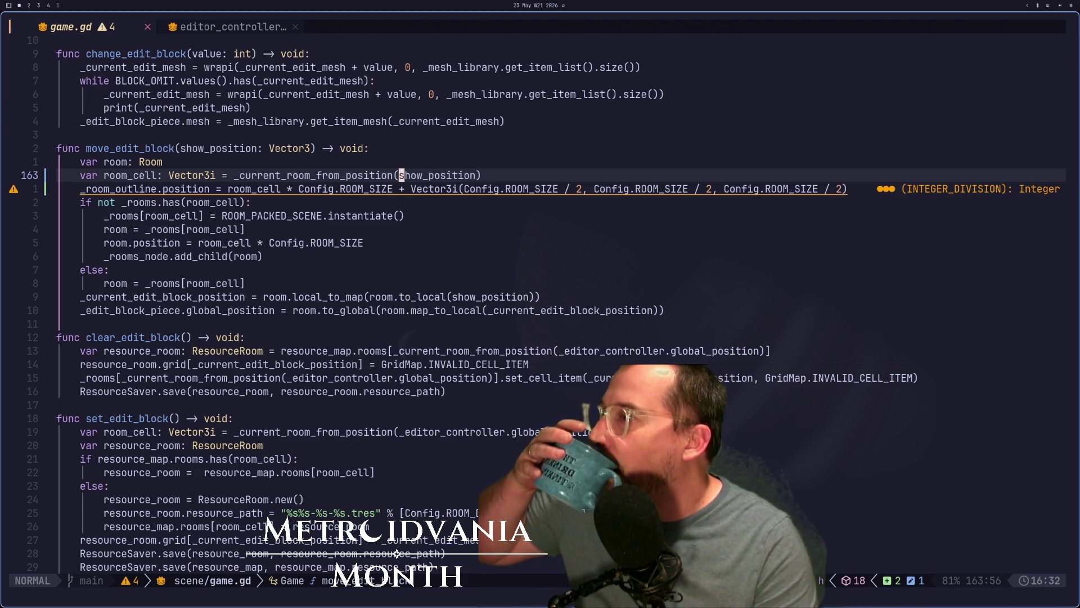
pyautogui.press('j')
pyautogui.press('j')
pyautogui.press('j')
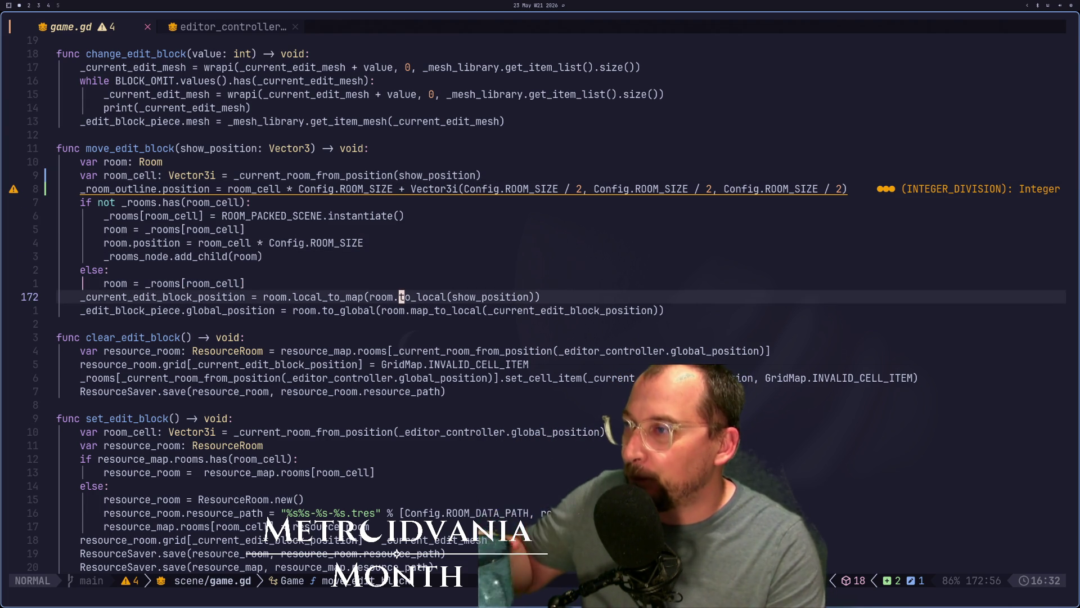
pyautogui.press('k')
pyautogui.press('k')
pyautogui.press('k')
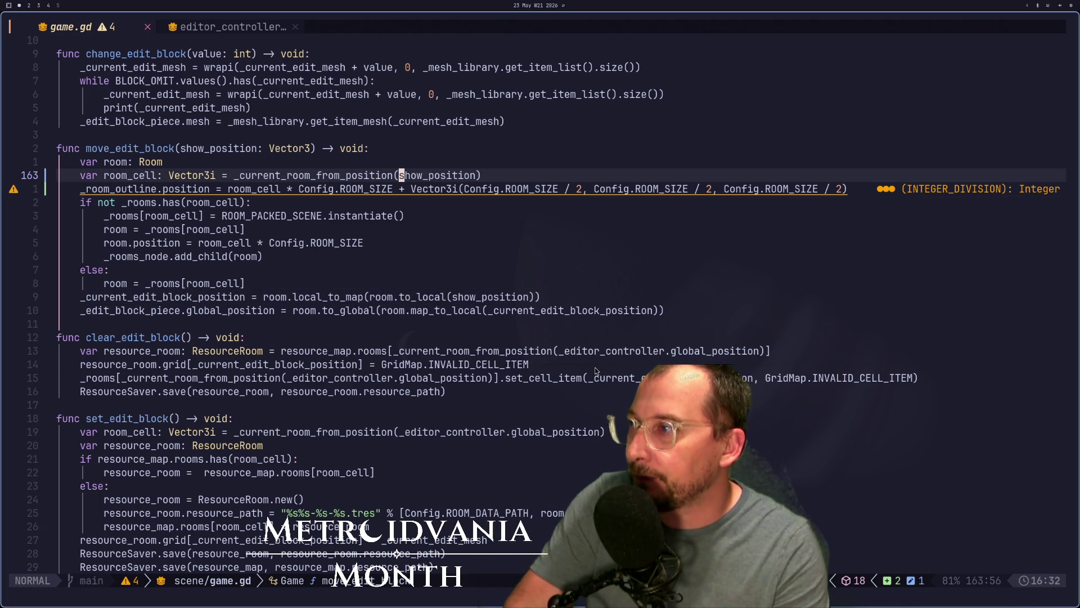
# Step: Undo back to _editor_controller.global_position and search for other uses of _current_edit_block_position
pyautogui.press('j')
pyautogui.press('j')
pyautogui.press('j')
pyautogui.press('b')
pyautogui.press('b')
pyautogui.press('b')
pyautogui.press('b')
pyautogui.press('b')
pyautogui.press('b')
pyautogui.press('b')
pyautogui.press('u')
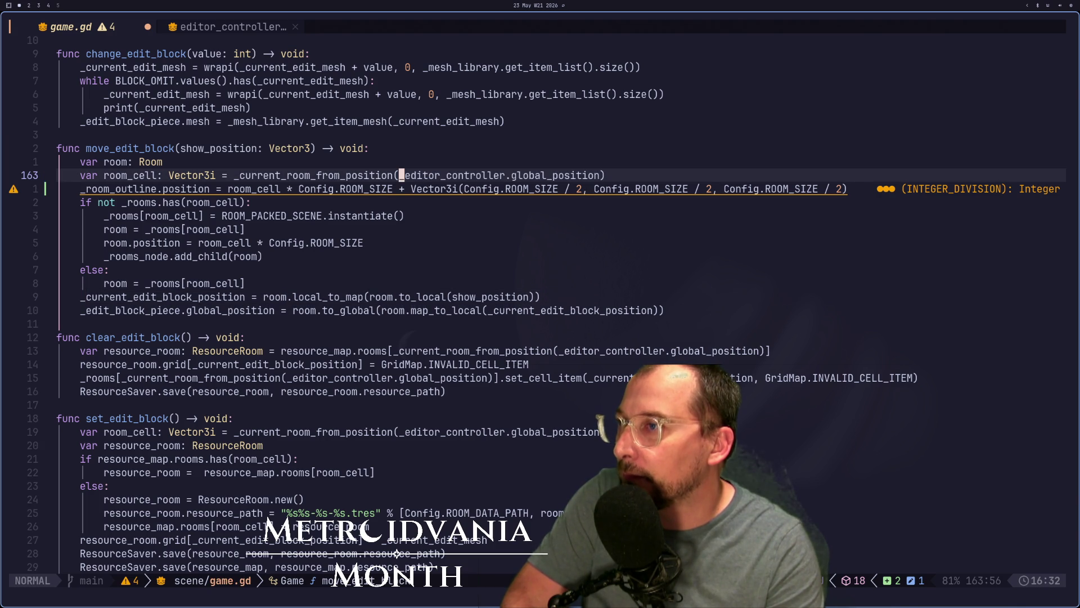
pyautogui.press('g')
pyautogui.press('j')
pyautogui.press('g')
pyautogui.press('j')
pyautogui.press('g')
pyautogui.press('j')
pyautogui.press('g')
pyautogui.press('j')
pyautogui.press('g')
pyautogui.press('j')
pyautogui.press('g')
pyautogui.press('j')
pyautogui.press('g')
pyautogui.press('j')
pyautogui.press('g')
pyautogui.press('j')
pyautogui.press('g')
pyautogui.press('j')
pyautogui.press('g')
pyautogui.press('j')
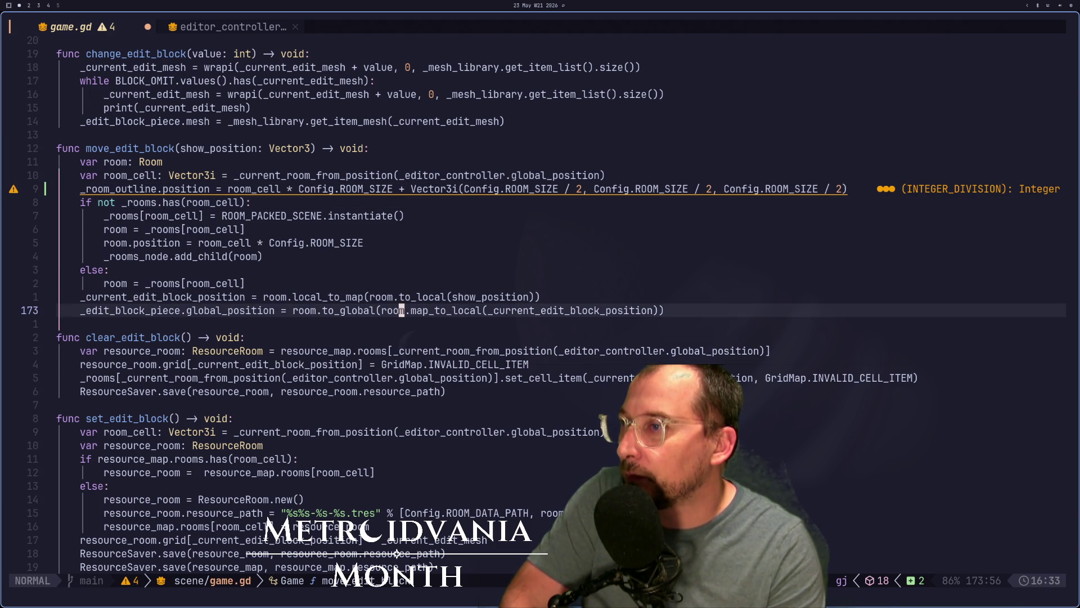
pyautogui.press('k')
pyautogui.press('h')
pyautogui.press('h')
pyautogui.press('h')
pyautogui.press('h')
pyautogui.press('h')
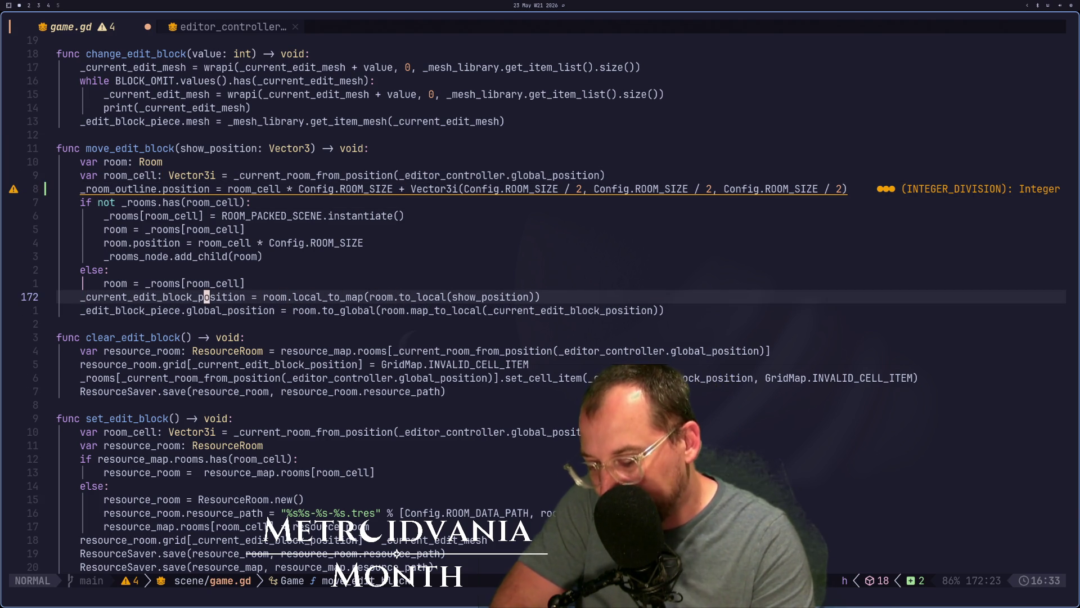
pyautogui.press('*')
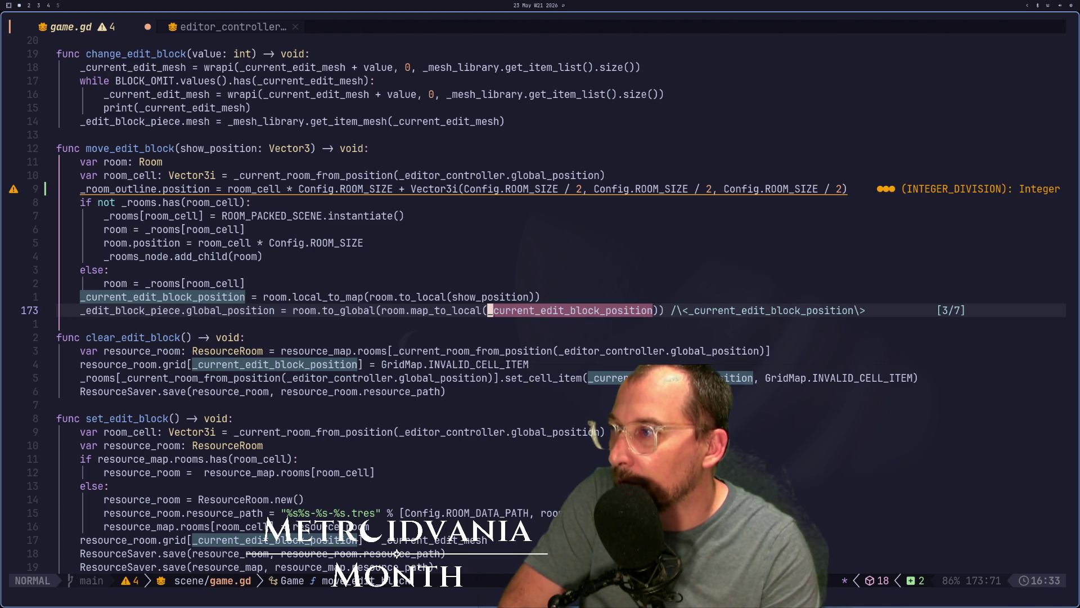
pyautogui.press('Escape')
pyautogui.press('h')
pyautogui.press('h')
pyautogui.press('h')
pyautogui.press('h')
pyautogui.press('h')
pyautogui.press('h')
# Step: Trial-select the edit block piece name, then return to the edit block piece line
pyautogui.press('v')
pyautogui.press('l')
pyautogui.press('l')
pyautogui.press('l')
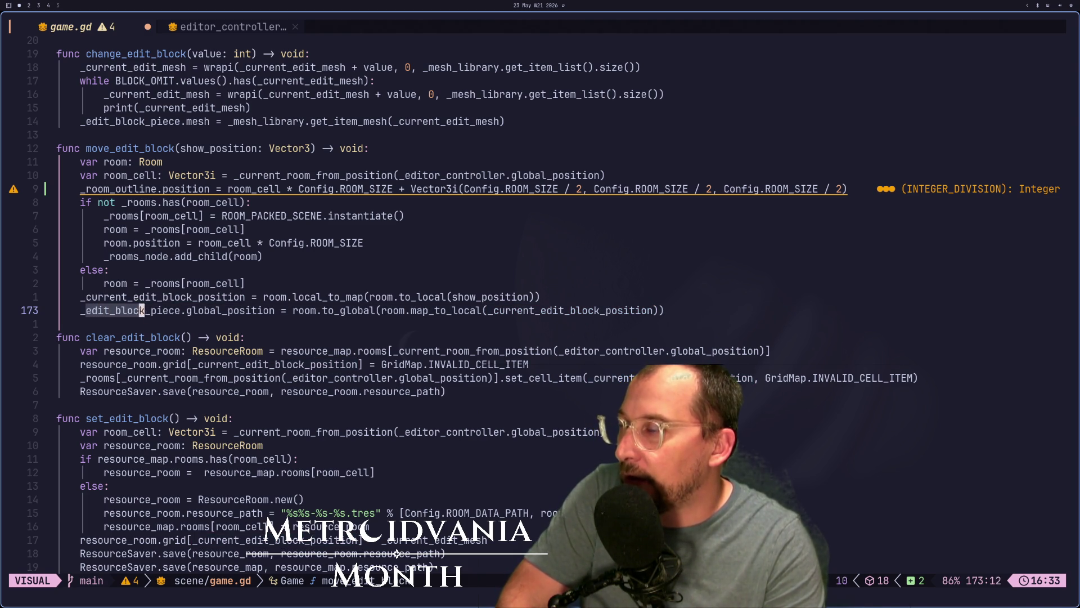
pyautogui.press('l')
pyautogui.press('l')
pyautogui.press('l')
pyautogui.press('h')
pyautogui.press('h')
pyautogui.press('h')
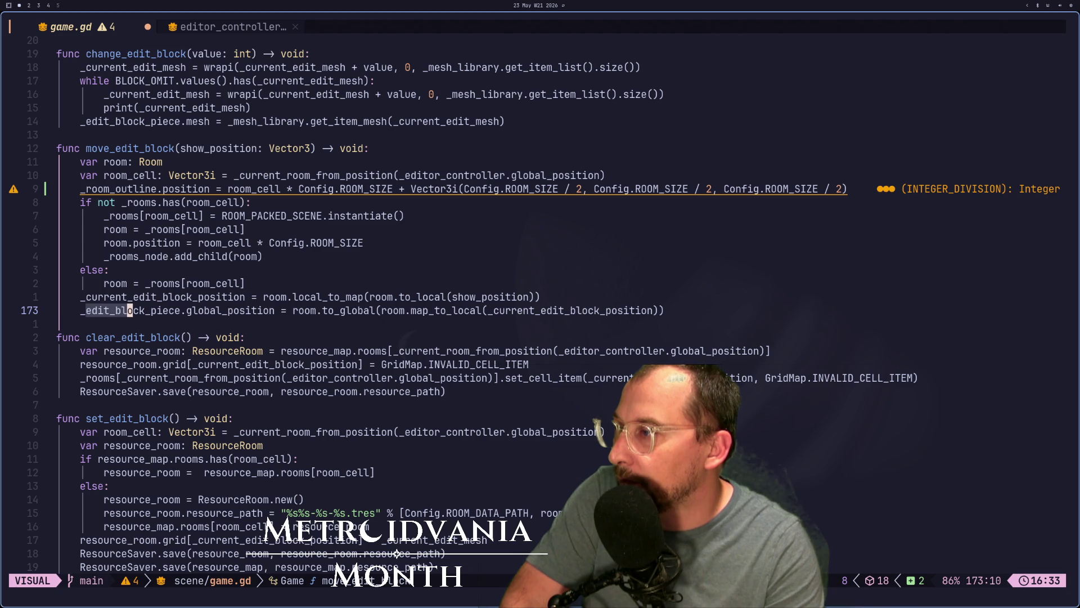
pyautogui.press('Escape')
pyautogui.press('h')
pyautogui.press('h')
pyautogui.press('h')
pyautogui.press('j')
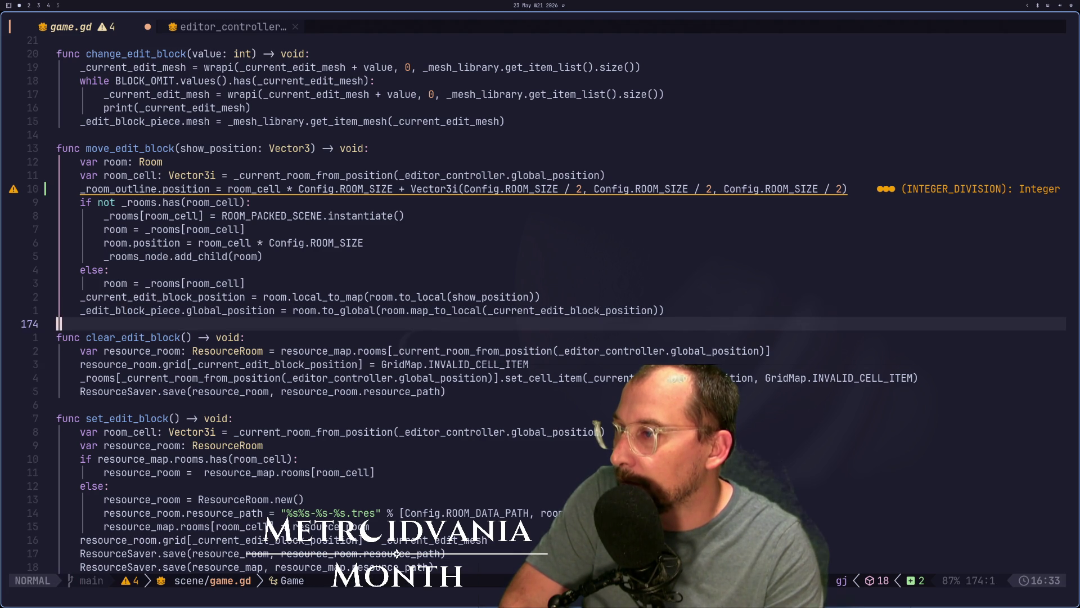
pyautogui.press('j')
pyautogui.press('j')
pyautogui.press('j')
pyautogui.press('j')
pyautogui.press('j')
pyautogui.press('j')
pyautogui.press('k')
pyautogui.press('l')
pyautogui.press('k')
pyautogui.press('k')
pyautogui.press('k')
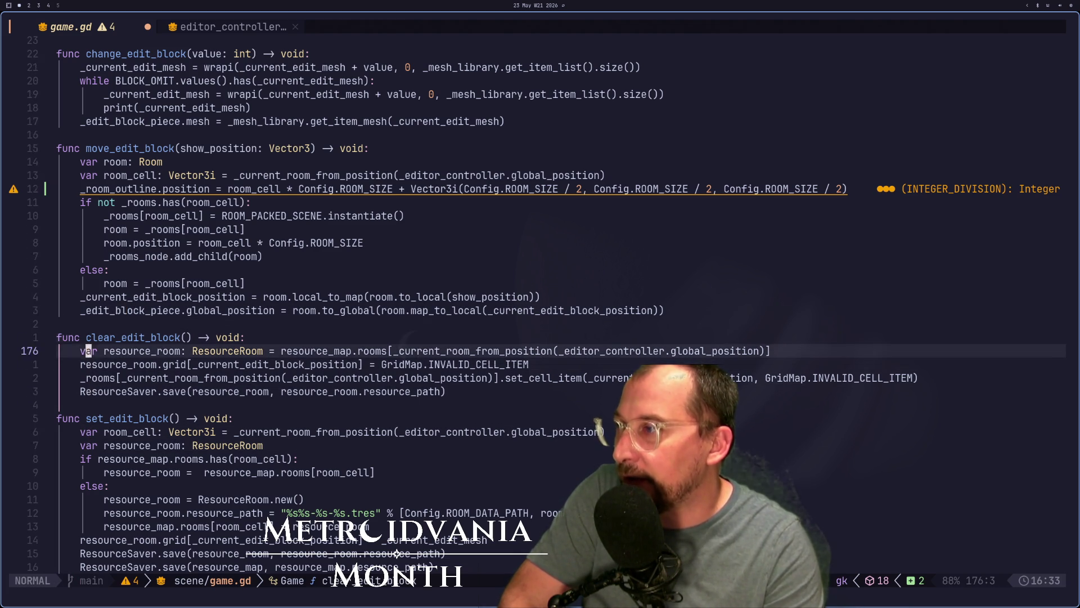
pyautogui.press('h')
# Step: Replace set_edit_block's room cell argument with _edit_block_piece.global_position
pyautogui.press('v')
pyautogui.press('l')
pyautogui.press('l')
pyautogui.press('l')
pyautogui.press('y')
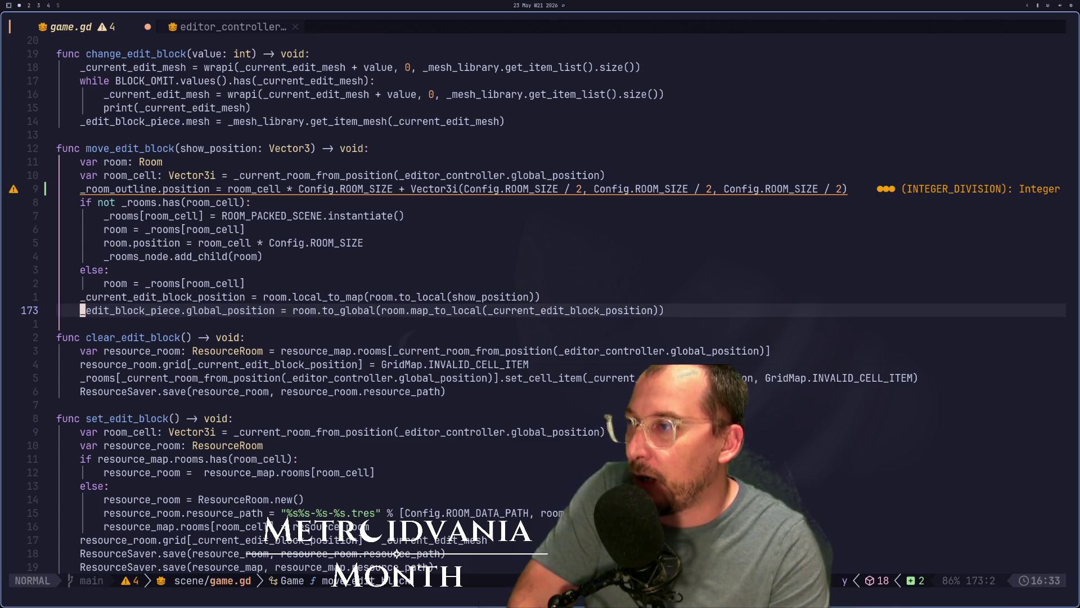
pyautogui.press('j')
pyautogui.press('j')
pyautogui.press('j')
pyautogui.press('j')
pyautogui.press('k')
pyautogui.press('l')
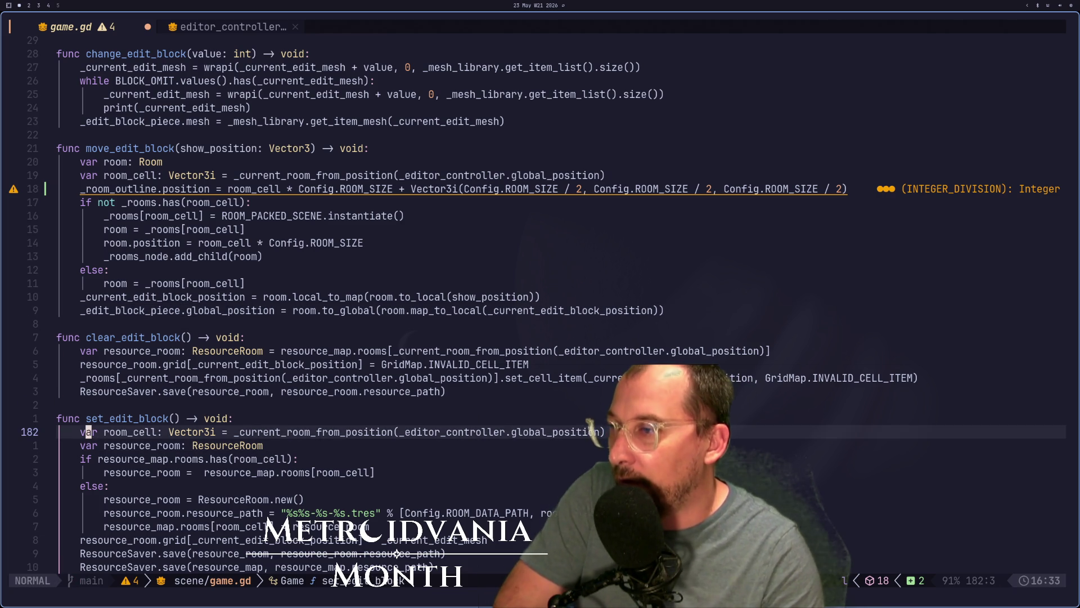
pyautogui.press('l')
pyautogui.press('l')
pyautogui.press('l')
pyautogui.press('l')
pyautogui.press('l')
pyautogui.press('l')
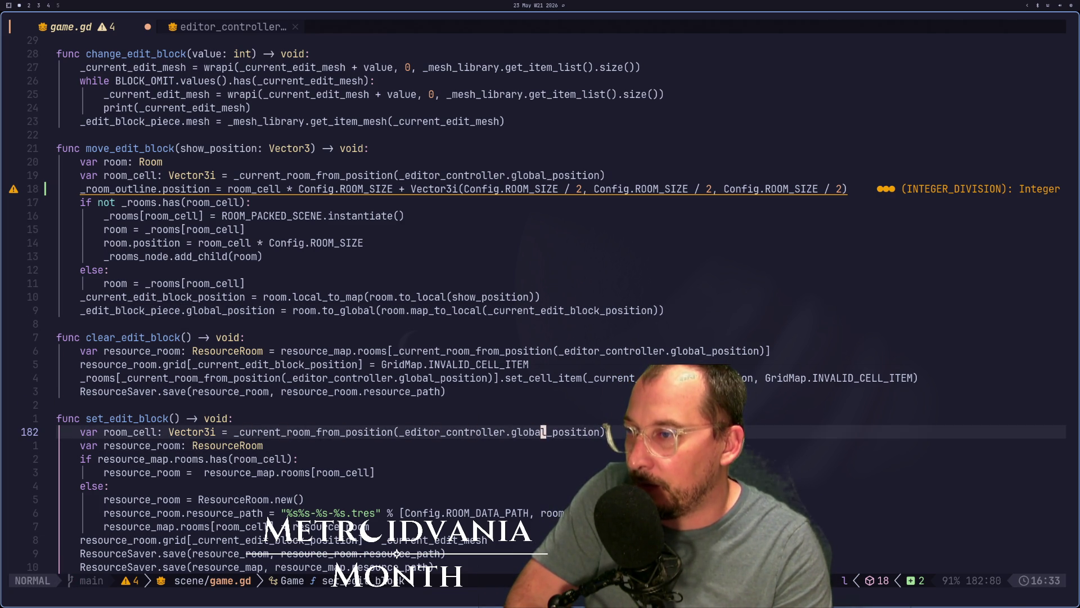
pyautogui.press('a')
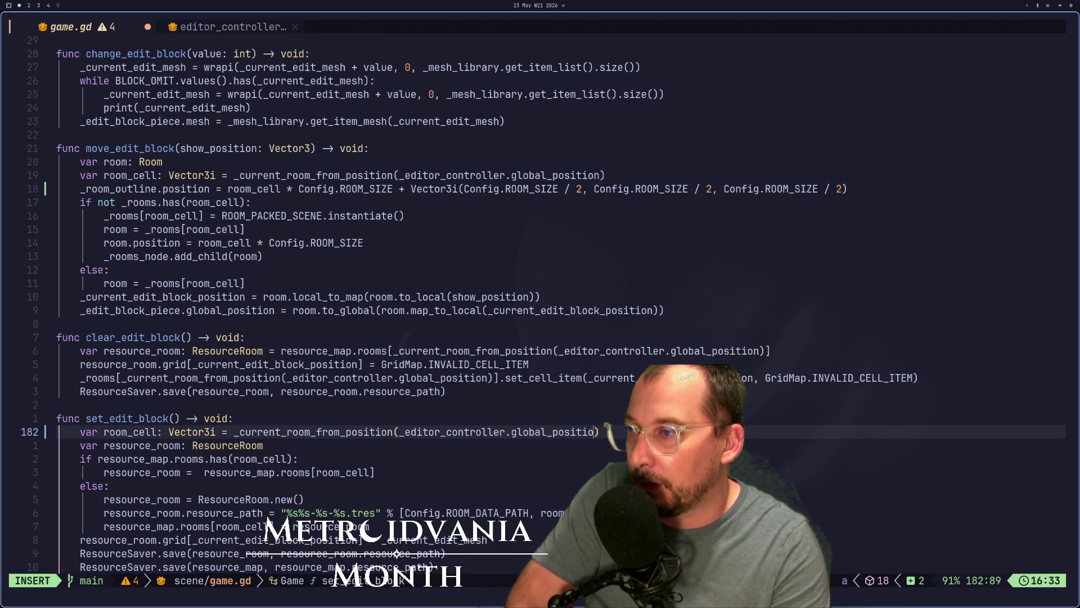
pyautogui.press('BackSpace')
pyautogui.press('BackSpace')
pyautogui.press('BackSpace')
pyautogui.write('_block_piece.global_position')
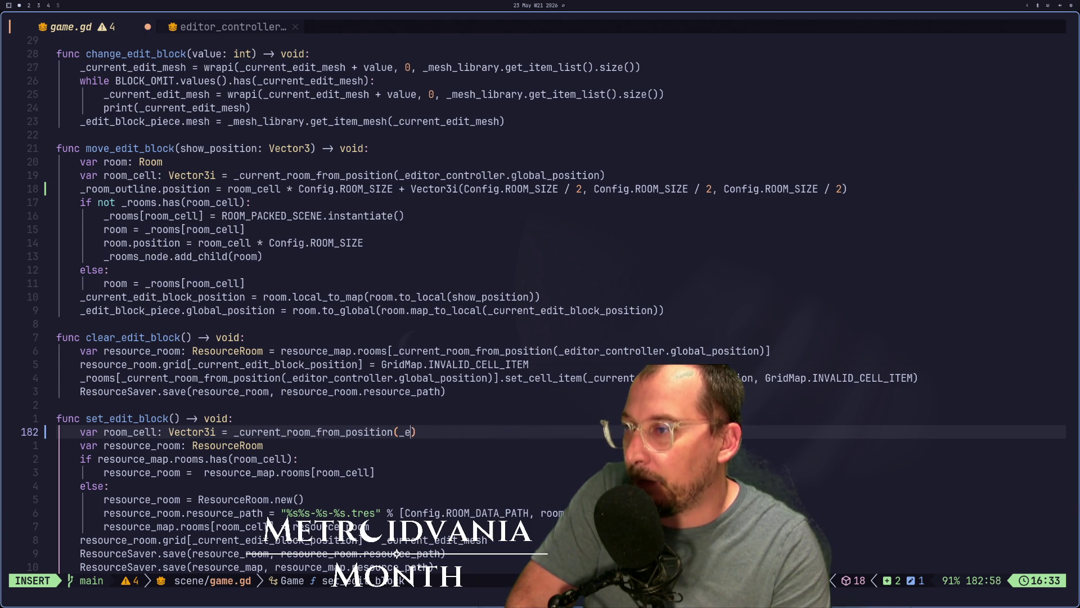
pyautogui.press('Escape')
# Step: Save game.gd with :w and switch to the Godot editor
pyautogui.write(':w')
pyautogui.press('Return')
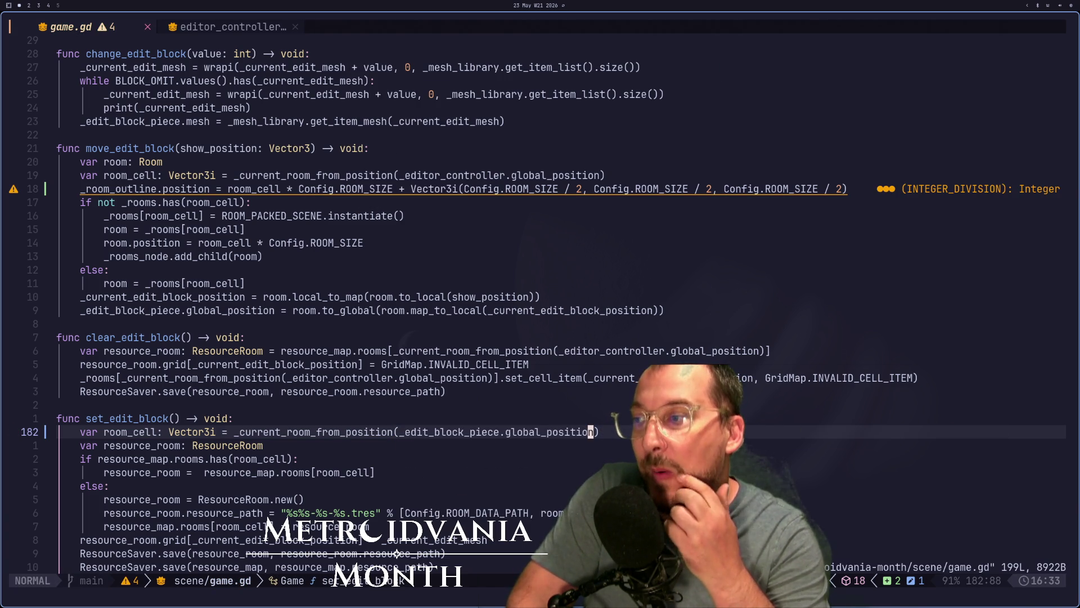
pyautogui.scroll(-1, 562, 220)
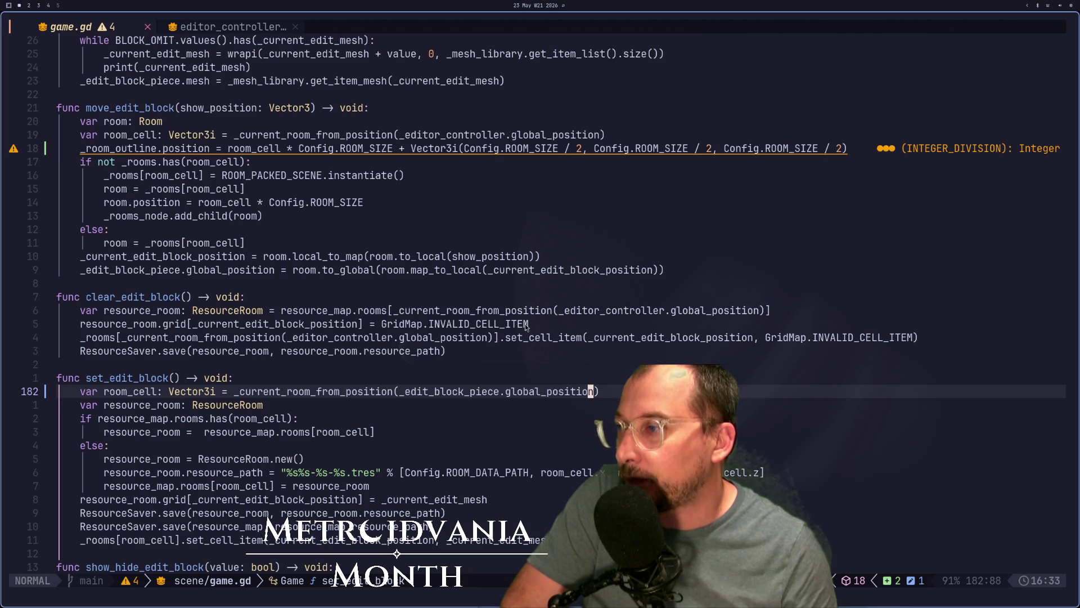
pyautogui.press('super+2')
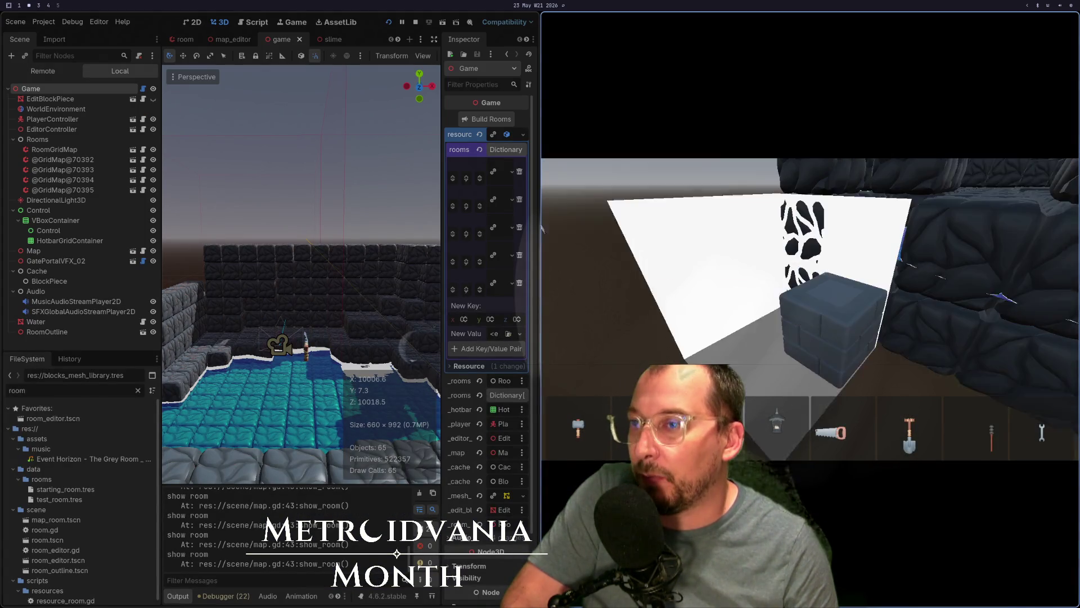
# Step: Restart the game and walk up to the stone wall's snowy blocks, cycling block types
pyautogui.press('F8')
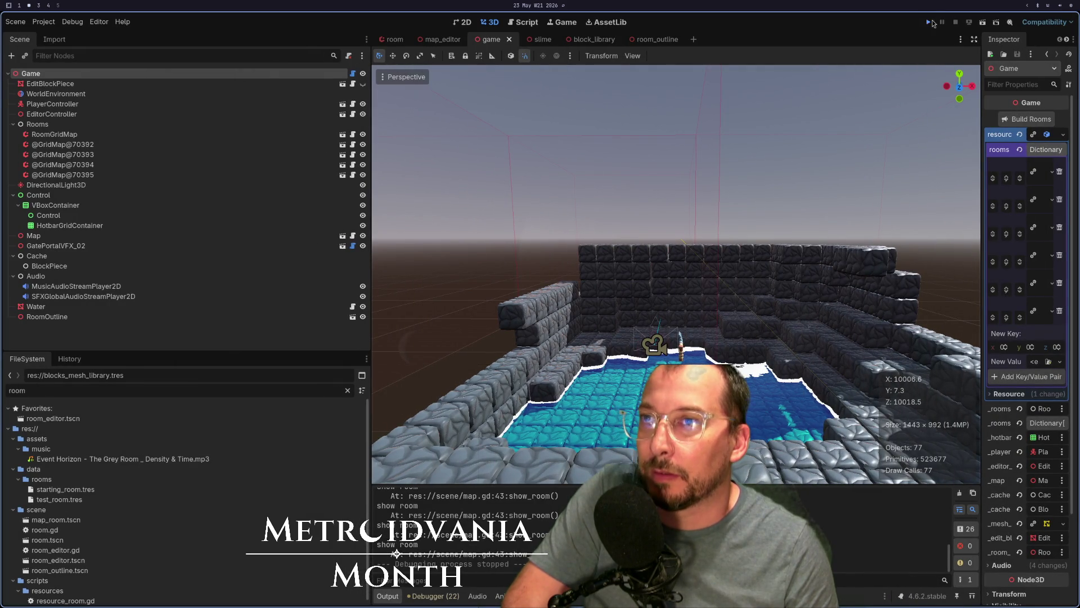
pyautogui.press('F5')
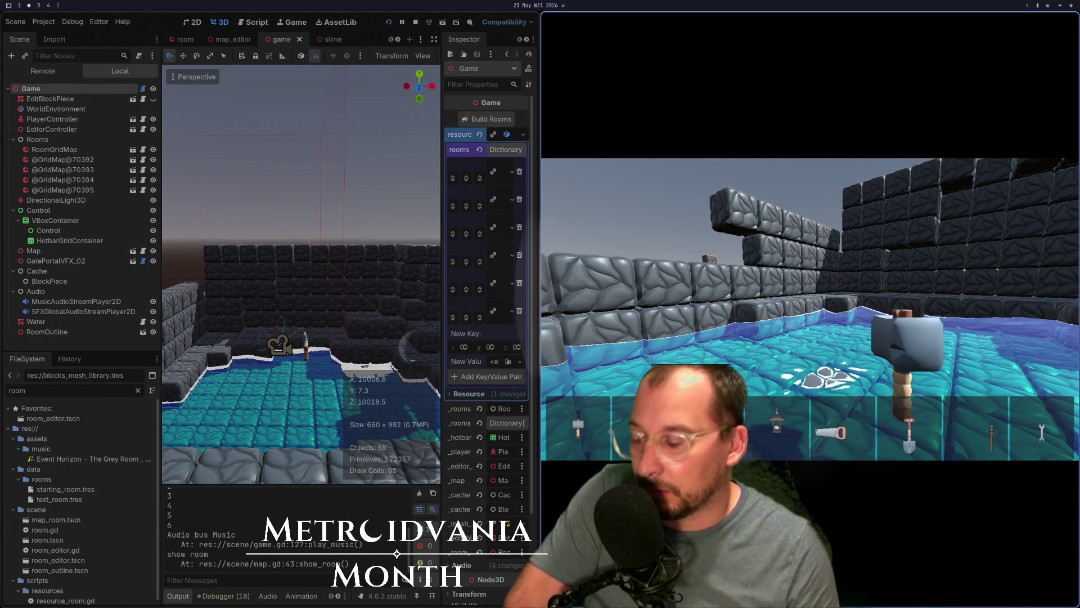
pyautogui.press('w')
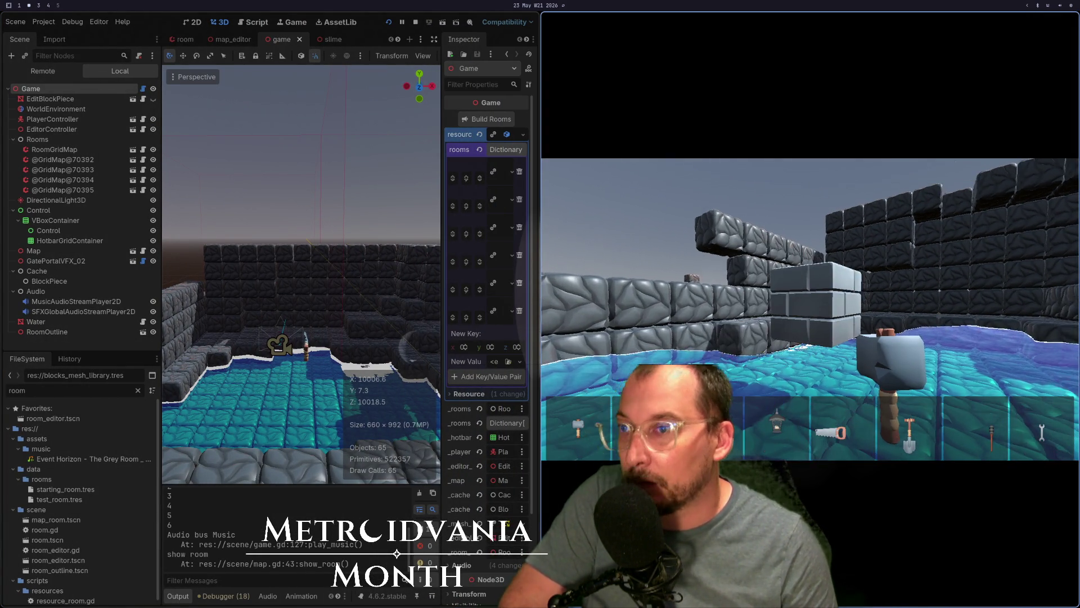
pyautogui.scroll(-3, 810, 309)
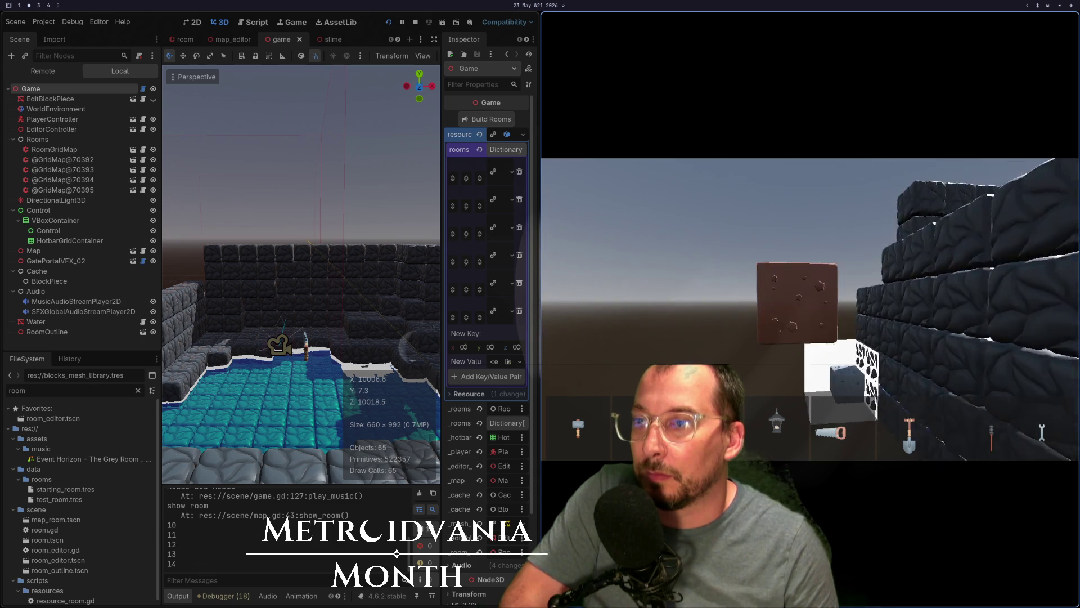
pyautogui.press('w')
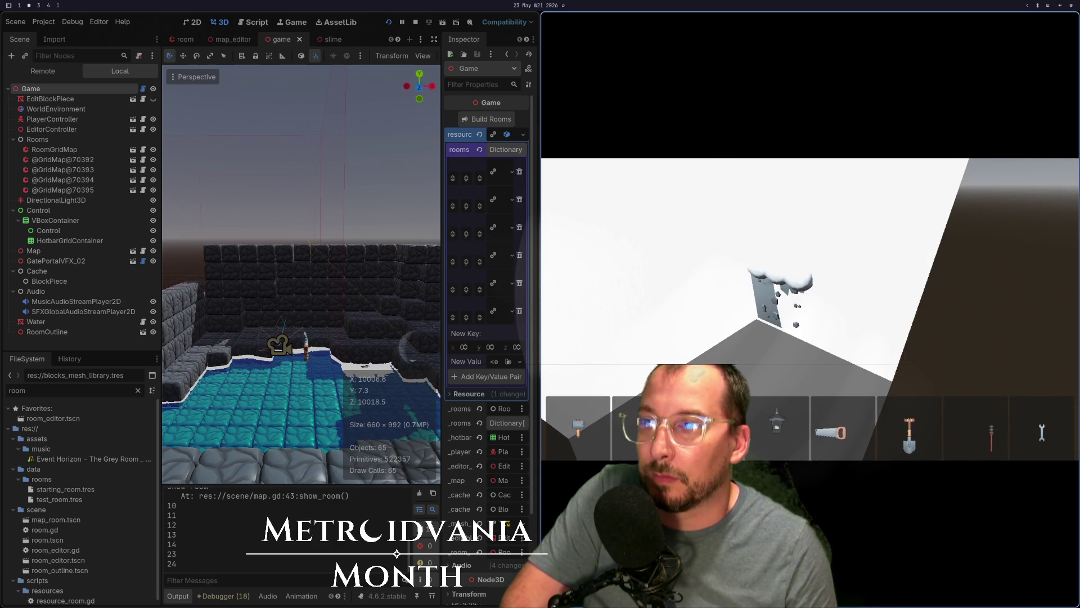
pyautogui.press('w')
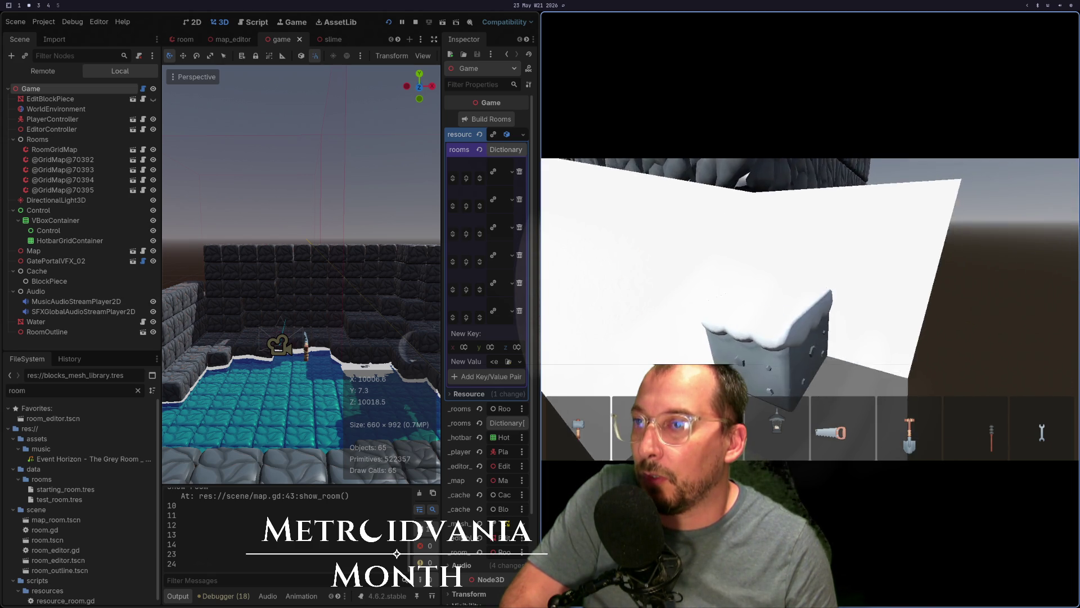
pyautogui.press('super+1')
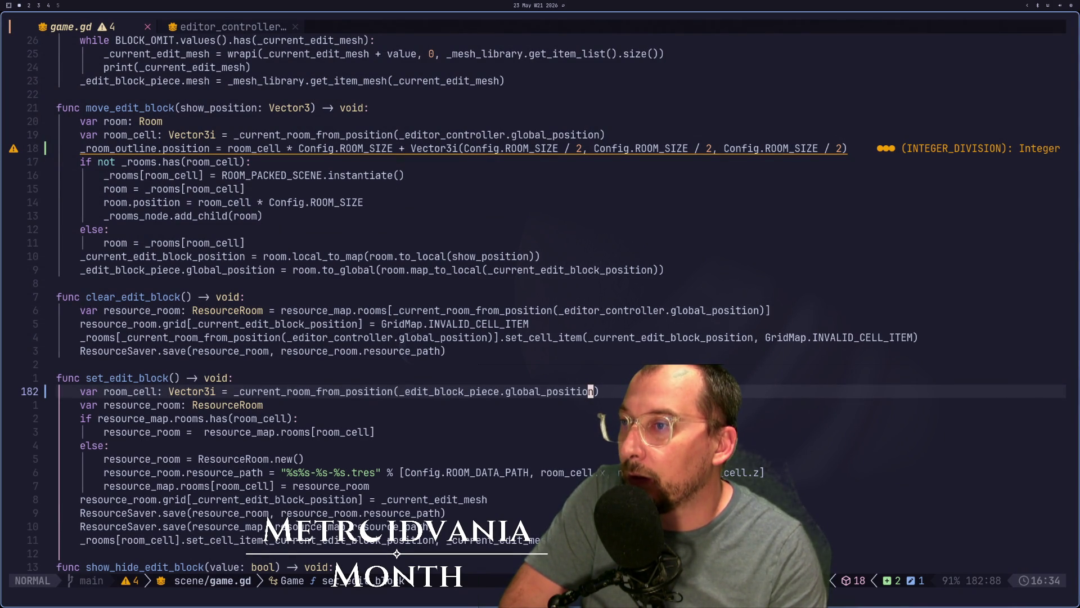
# Step: Swap the _rooms line's editor controller argument for the copied edit block piece position
pyautogui.press('k')
pyautogui.press('k')
pyautogui.press('k')
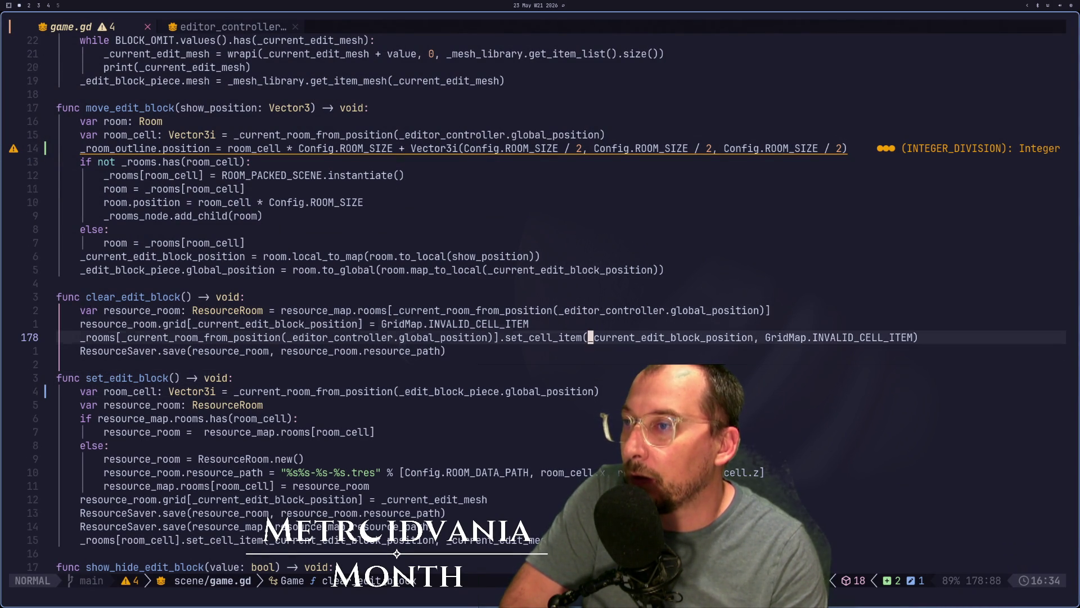
pyautogui.press('j')
pyautogui.press('j')
pyautogui.press('j')
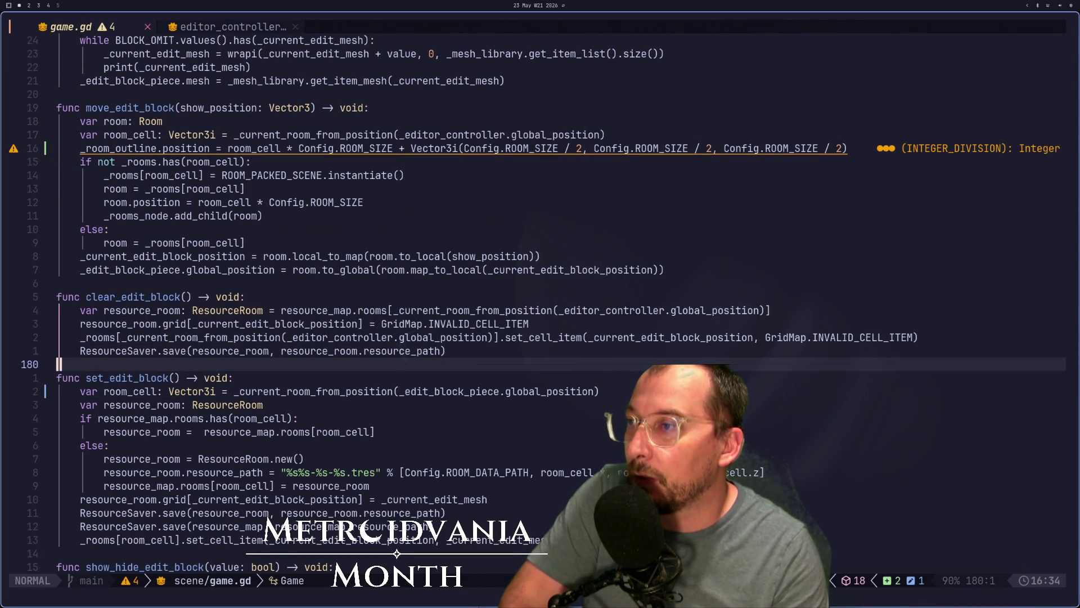
pyautogui.press('j')
pyautogui.press('j')
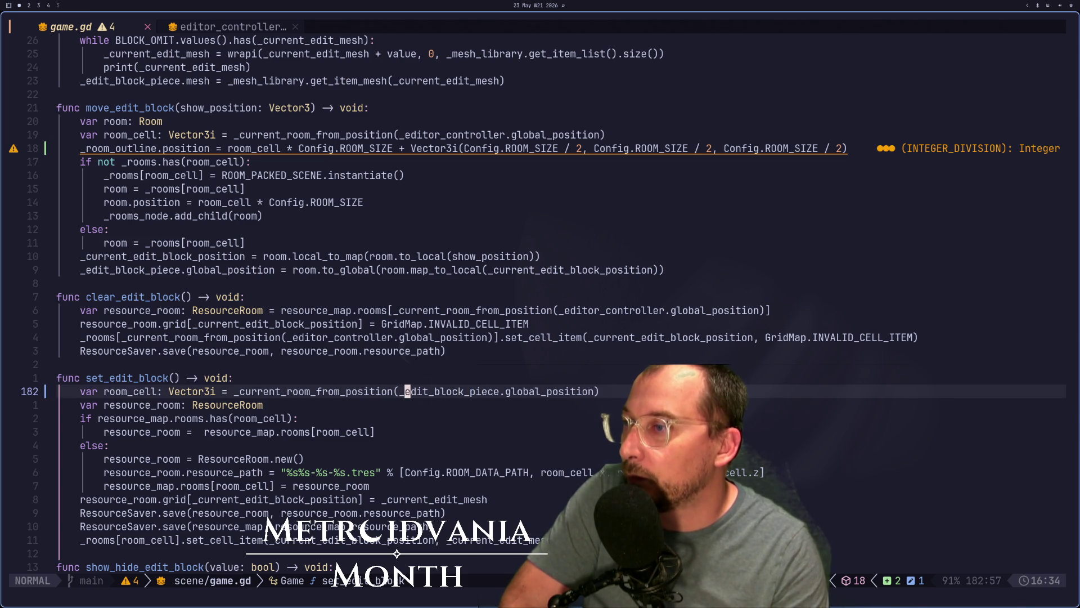
pyautogui.press('h')
pyautogui.press('v')
pyautogui.press('l')
pyautogui.press('l')
pyautogui.press('l')
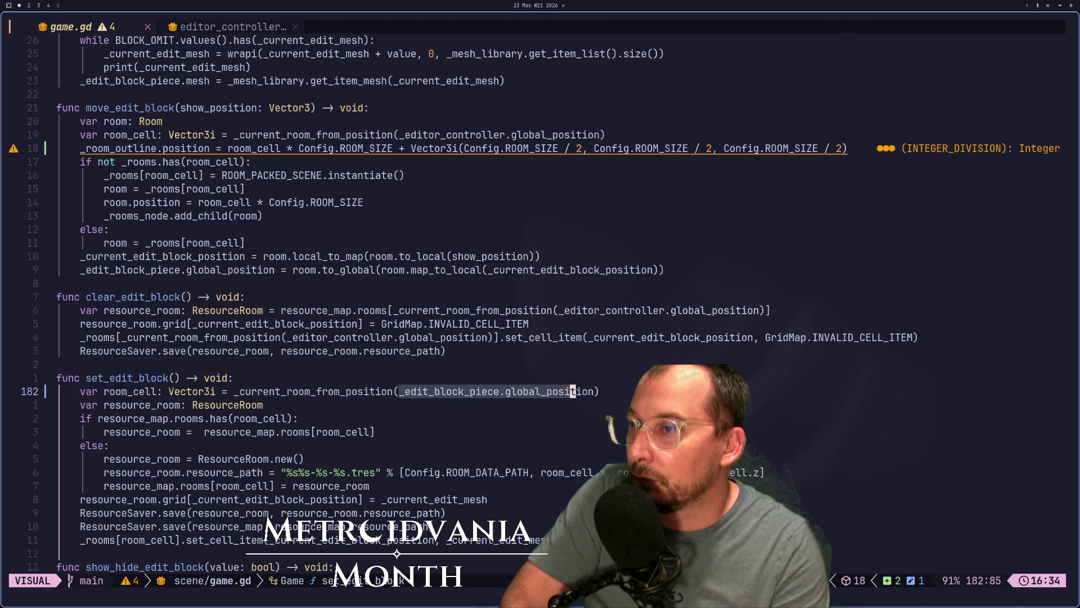
pyautogui.press('y')
pyautogui.press('k')
pyautogui.press('k')
pyautogui.press('k')
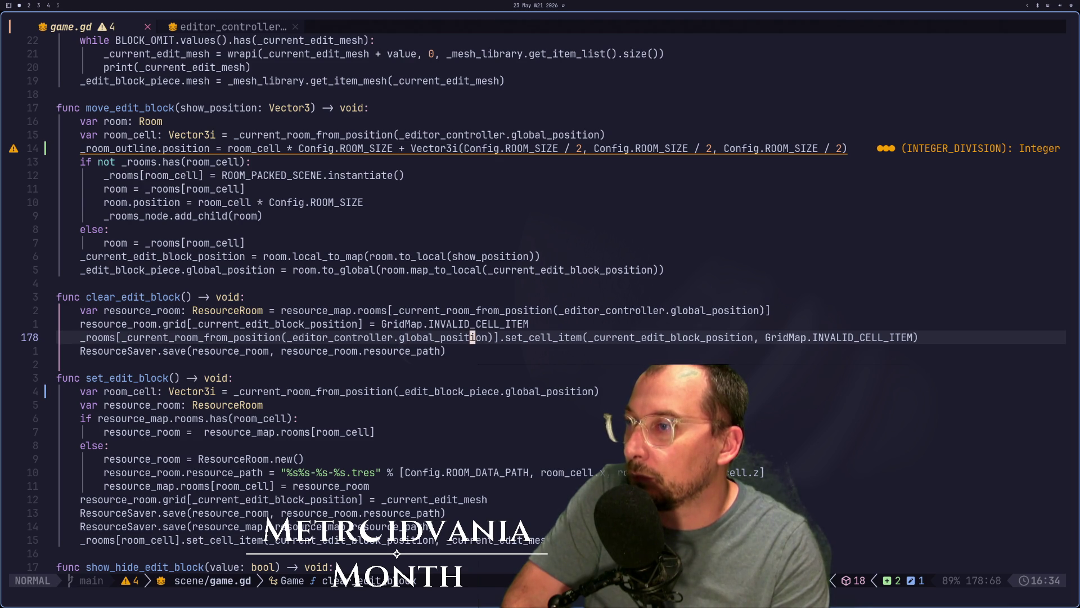
pyautogui.press('e')
pyautogui.press('a')
pyautogui.press('BackSpace')
pyautogui.press('BackSpace')
pyautogui.press('BackSpace')
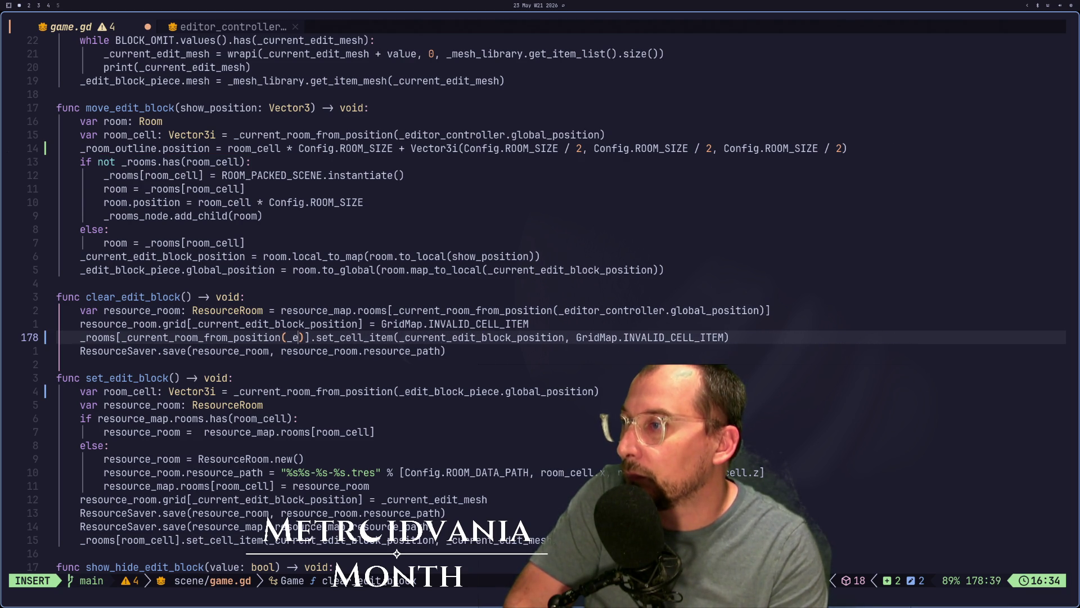
pyautogui.press('BackSpace')
pyautogui.press('BackSpace')
pyautogui.press('Escape')
# Step: Copy set_edit_block's room_cell declaration to the start of clear_edit_block
pyautogui.press('j')
pyautogui.press('j')
pyautogui.press('j')
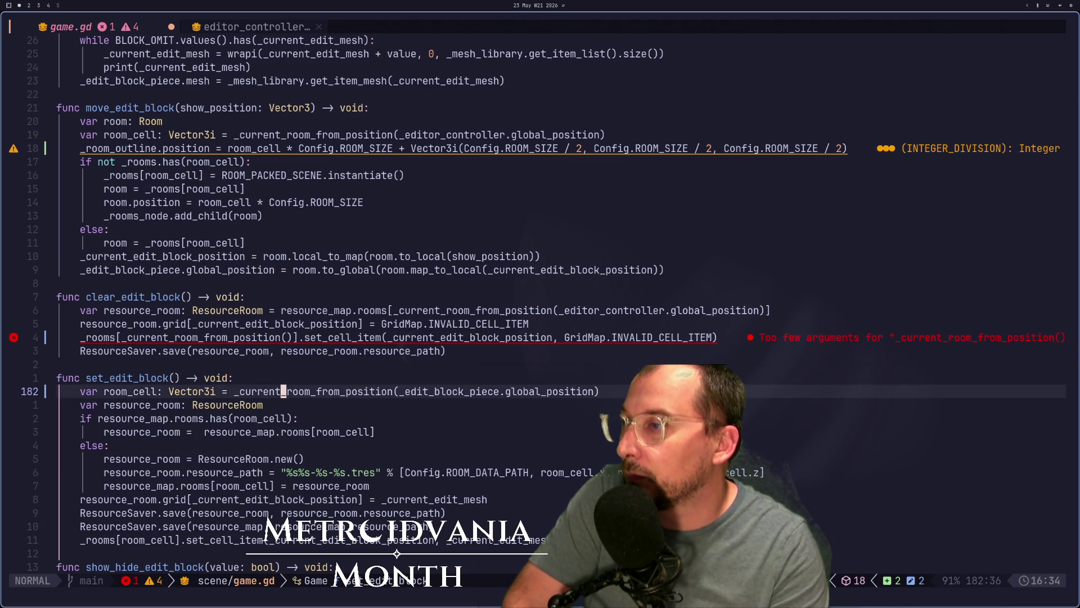
pyautogui.press('V')
pyautogui.press('y')
pyautogui.press('k')
pyautogui.press('k')
pyautogui.press('k')
pyautogui.press('P')
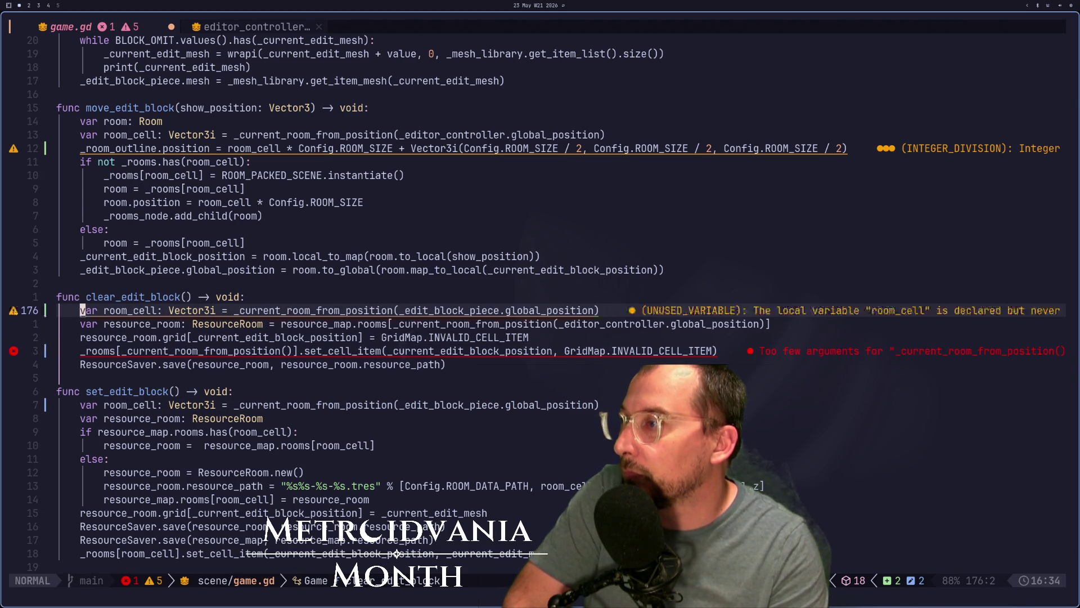
# Step: Delete the room lookup call from the resource_room index
pyautogui.press('j')
pyautogui.press('j')
pyautogui.press('l')
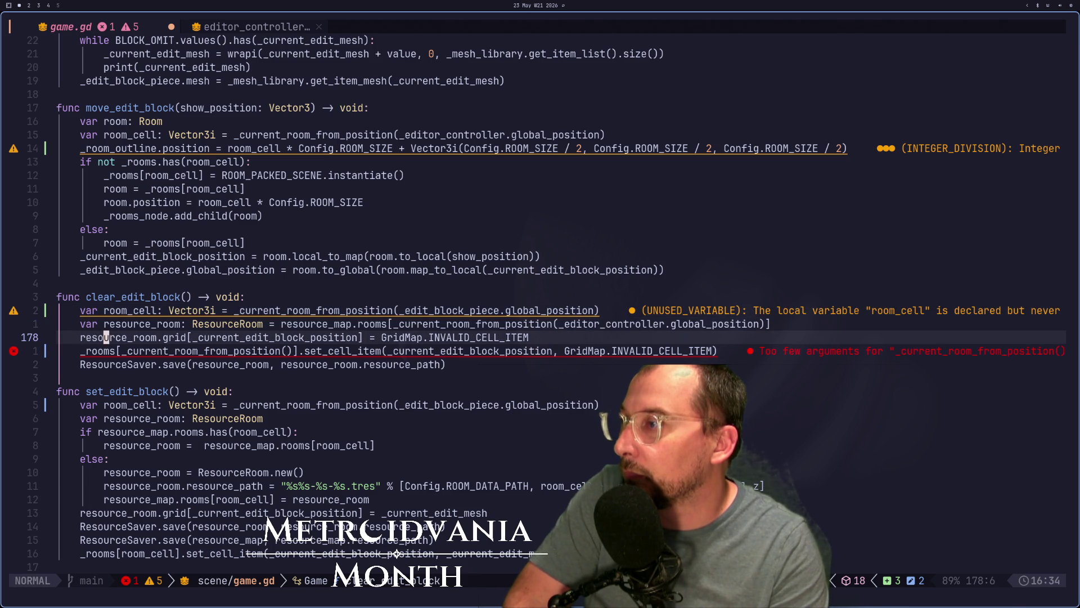
pyautogui.press('w')
pyautogui.press('w')
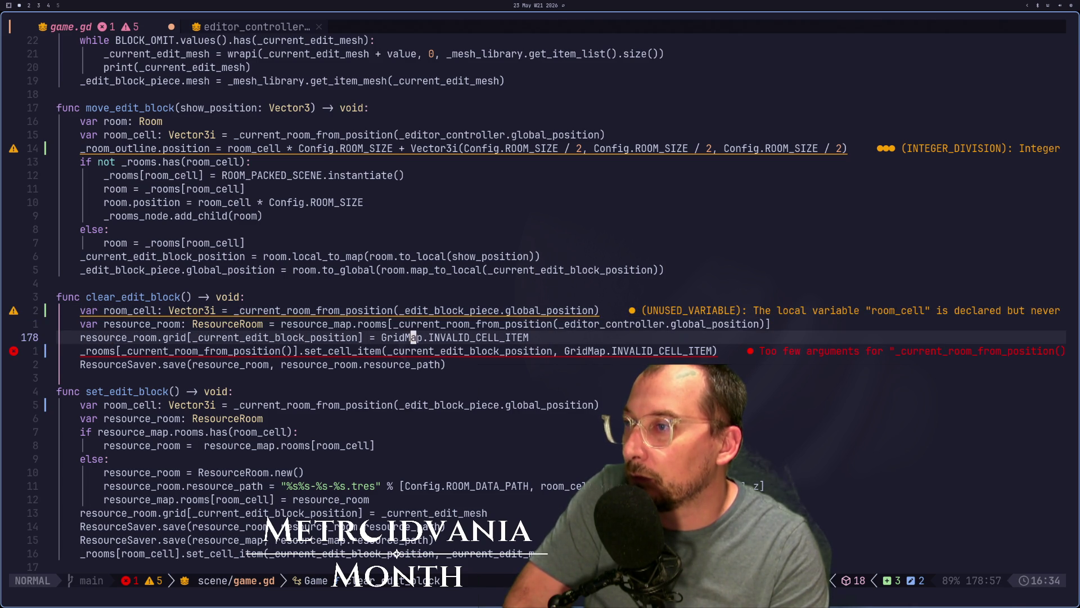
pyautogui.press('k')
pyautogui.press('d')
pyautogui.press('w')
pyautogui.press('.')
pyautogui.press('.')
pyautogui.press('.')
pyautogui.press('.')
# Step: Fill the resource_room index with room_cell
pyautogui.press('a')
pyautogui.press('Escape')
pyautogui.press('a')
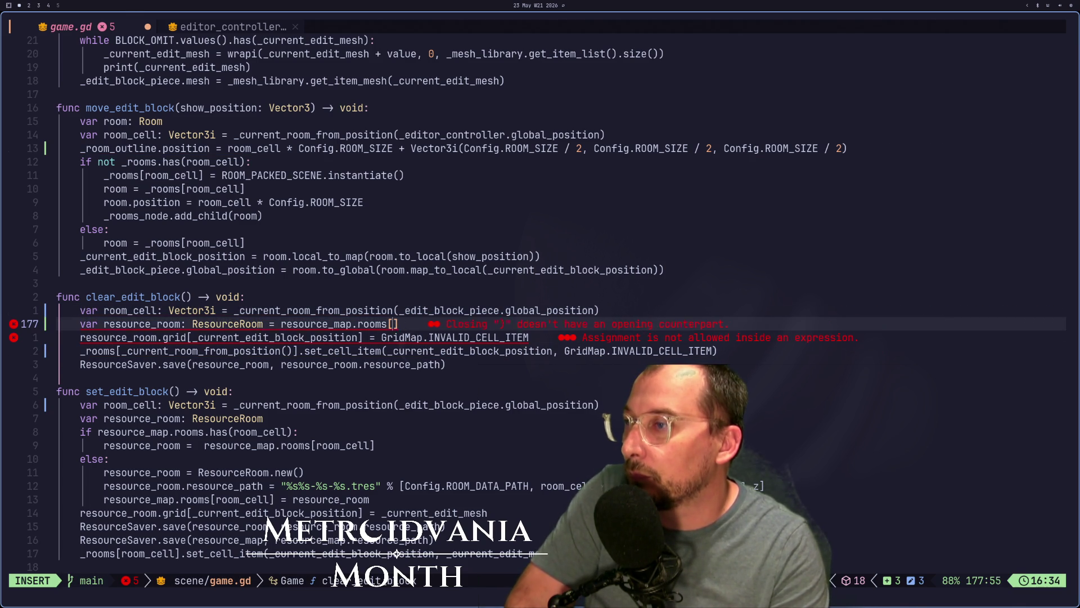
pyautogui.press('BackSpace')
pyautogui.write('_roo')
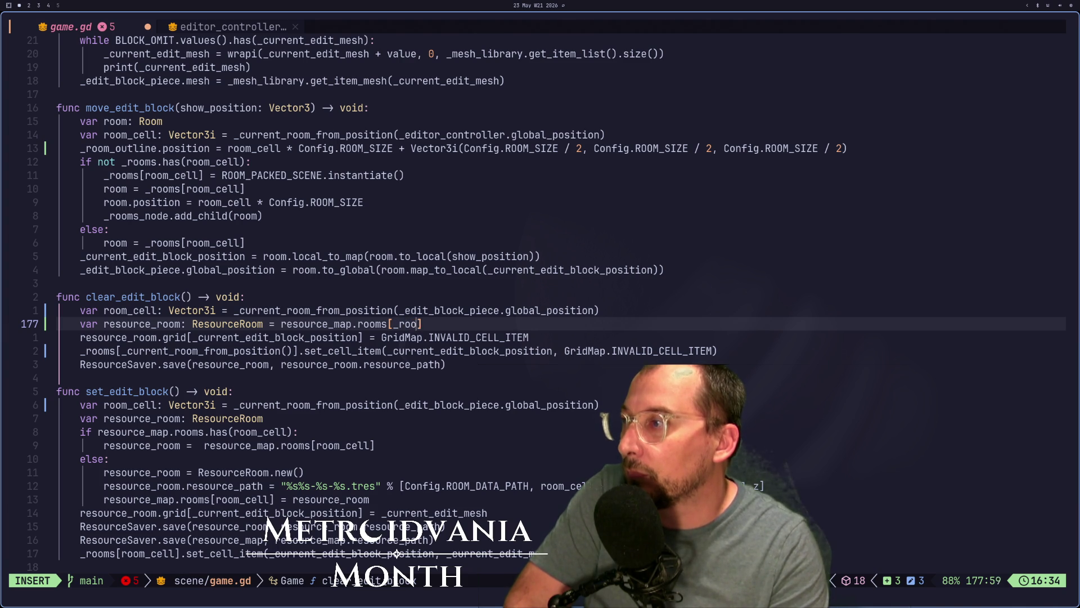
pyautogui.write('m_c')
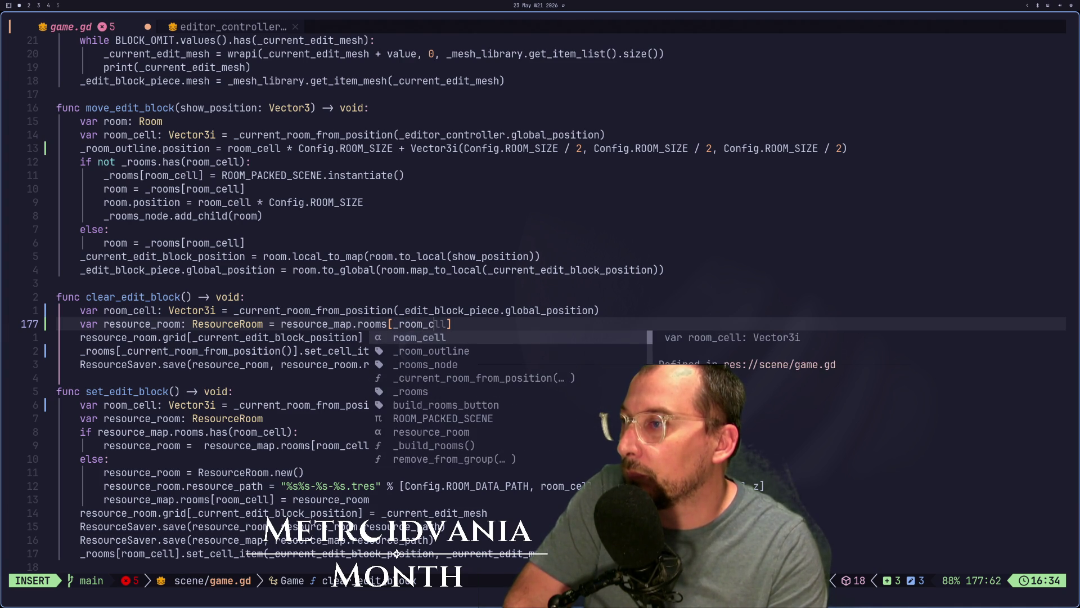
pyautogui.press('BackSpace')
pyautogui.press('BackSpace')
pyautogui.press('BackSpace')
pyautogui.write('m_cel')
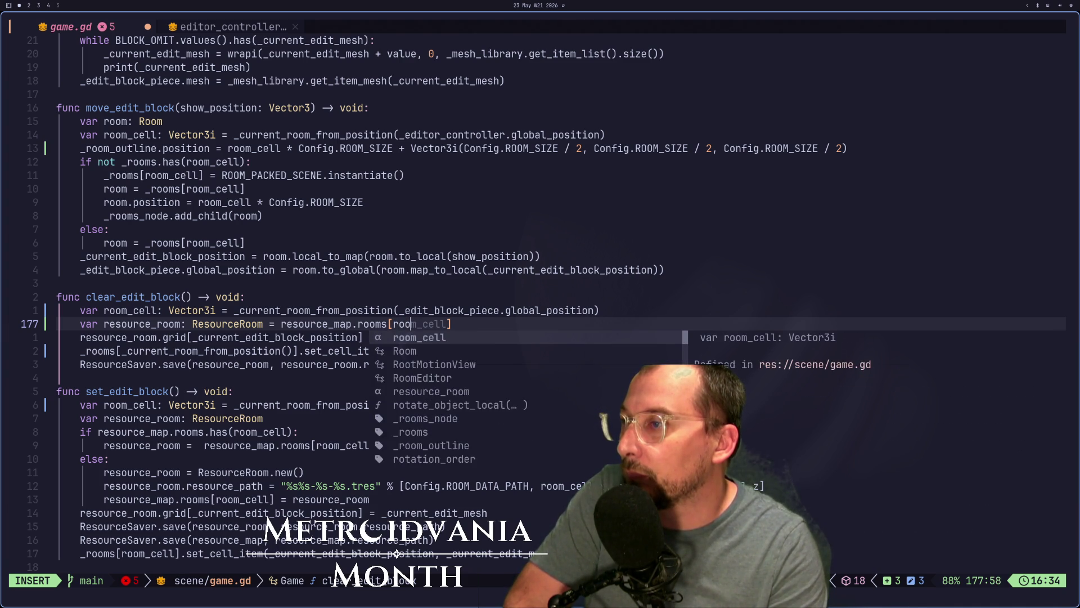
pyautogui.write('l')
pyautogui.press('Escape')
# Step: Replace the _rooms index lookup with room_cell
pyautogui.press('j')
pyautogui.press('j')
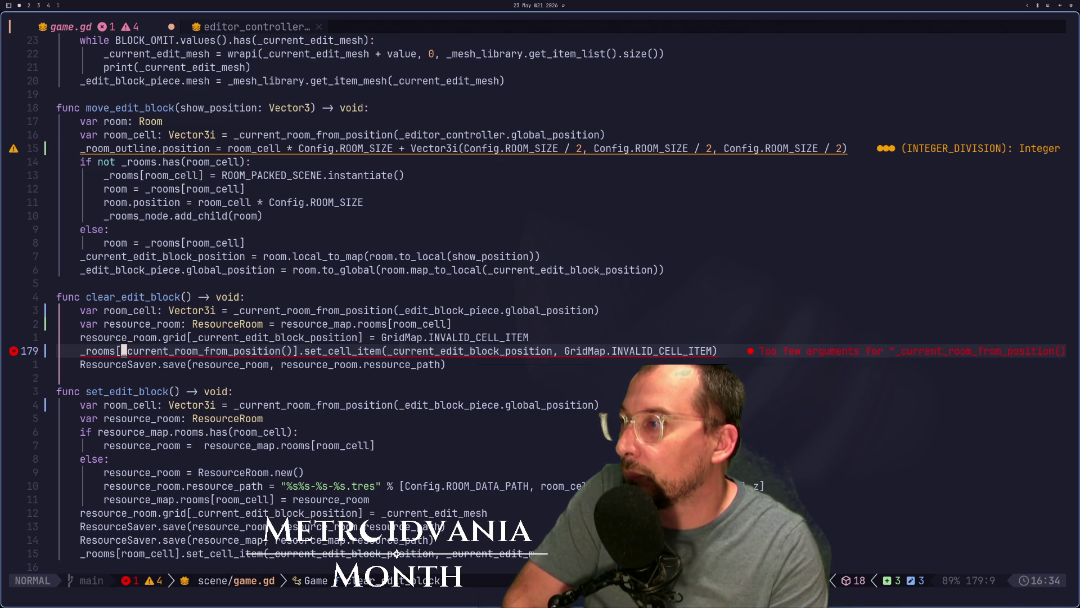
pyautogui.press('d')
pyautogui.press('f')
pyautogui.press('.')
pyautogui.press('d')
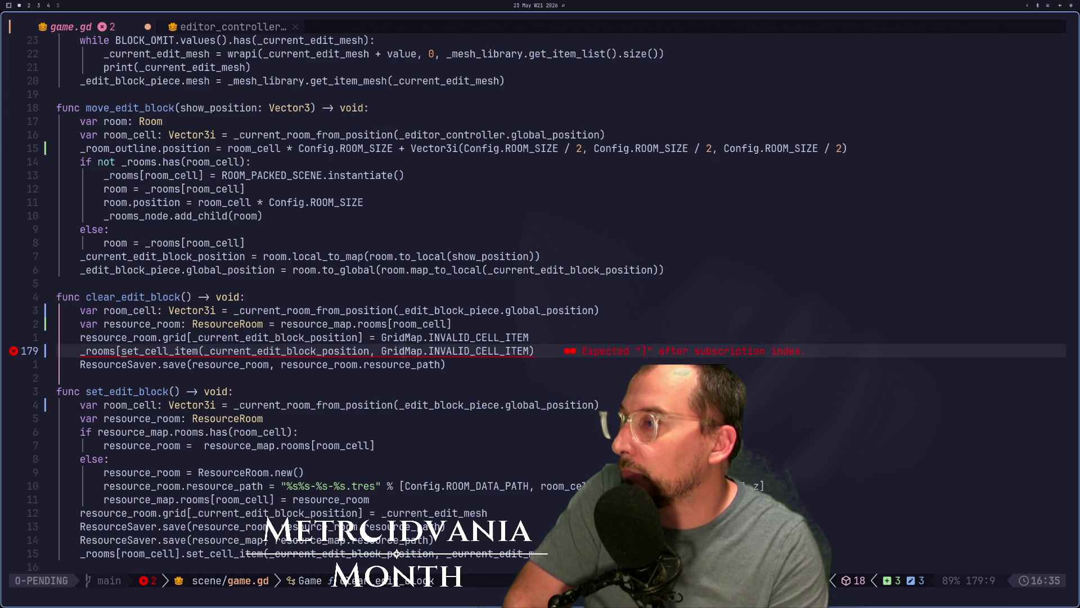
pyautogui.press('Escape')
pyautogui.press('u')
pyautogui.press('c')
pyautogui.press('%')
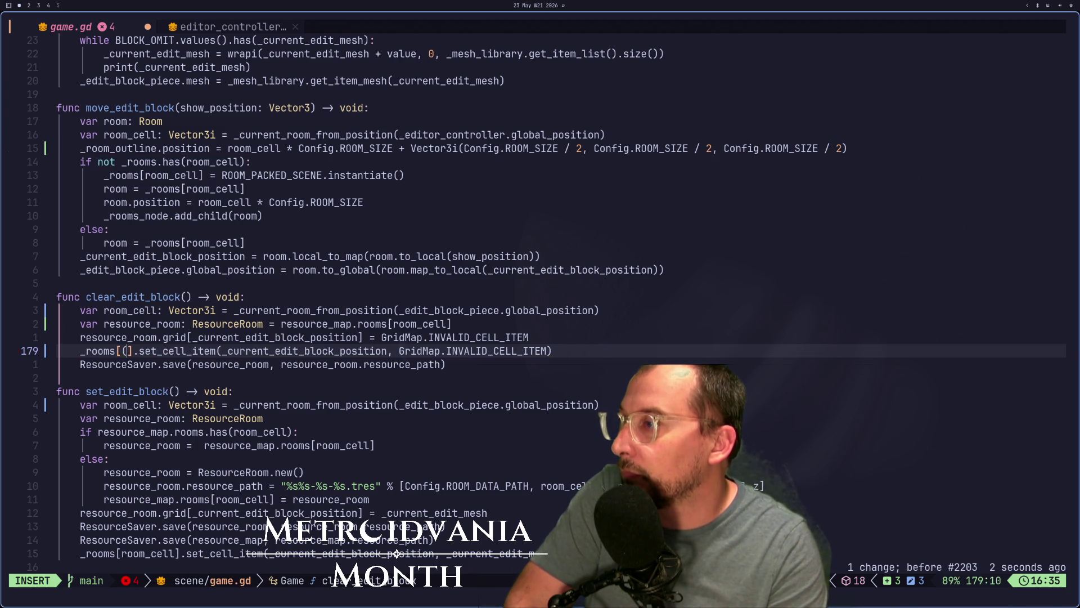
pyautogui.write('_')
pyautogui.press('BackSpace')
pyautogui.write('room_')
pyautogui.write('cell')
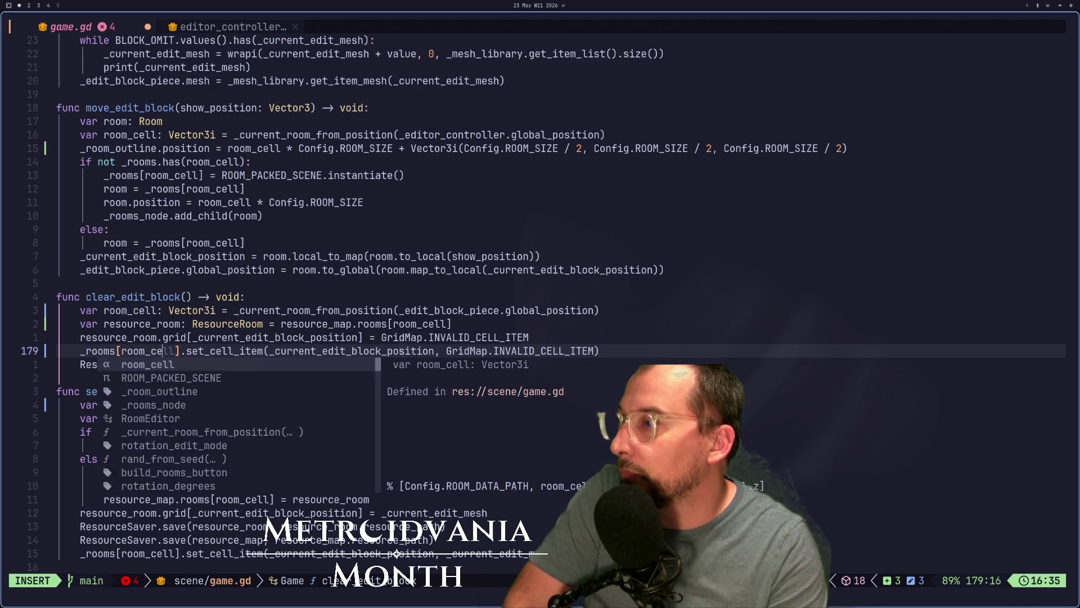
pyautogui.press('Escape')
# Step: Save game.gd with :w and switch to the Godot editor
pyautogui.write(':w')
pyautogui.press('Return')
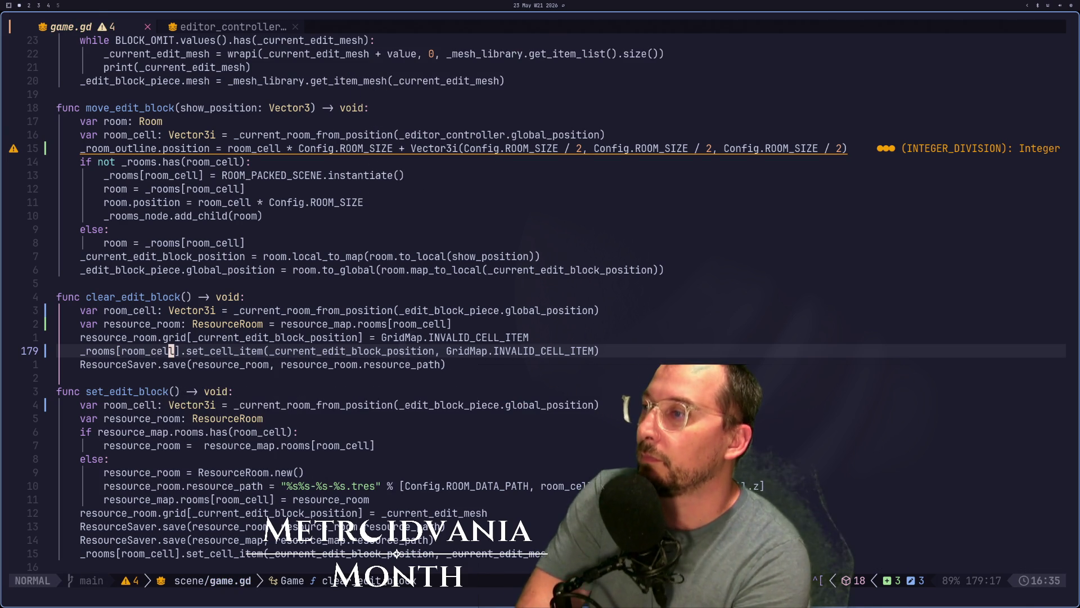
pyautogui.press('Escape')
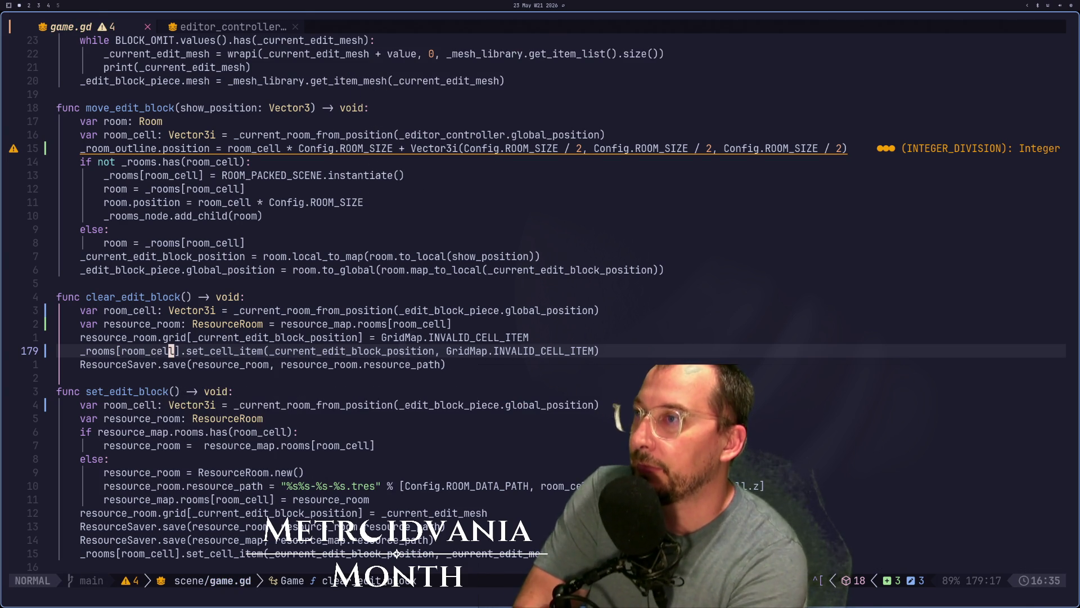
pyautogui.press('super+2')
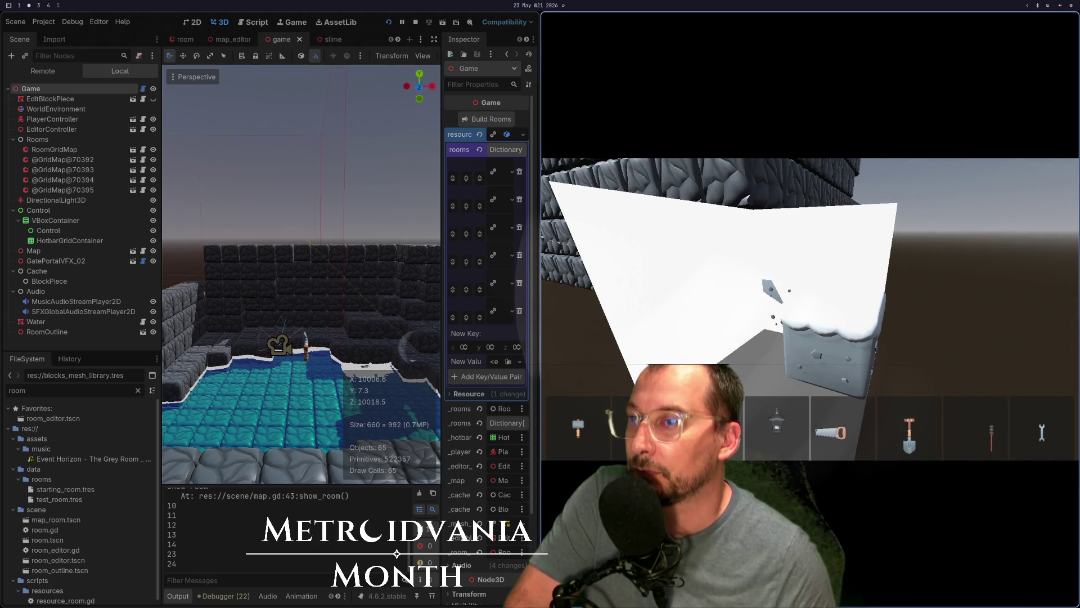
# Step: Stop and relaunch the game, which halts with an invalid key access error
pyautogui.press('F8')
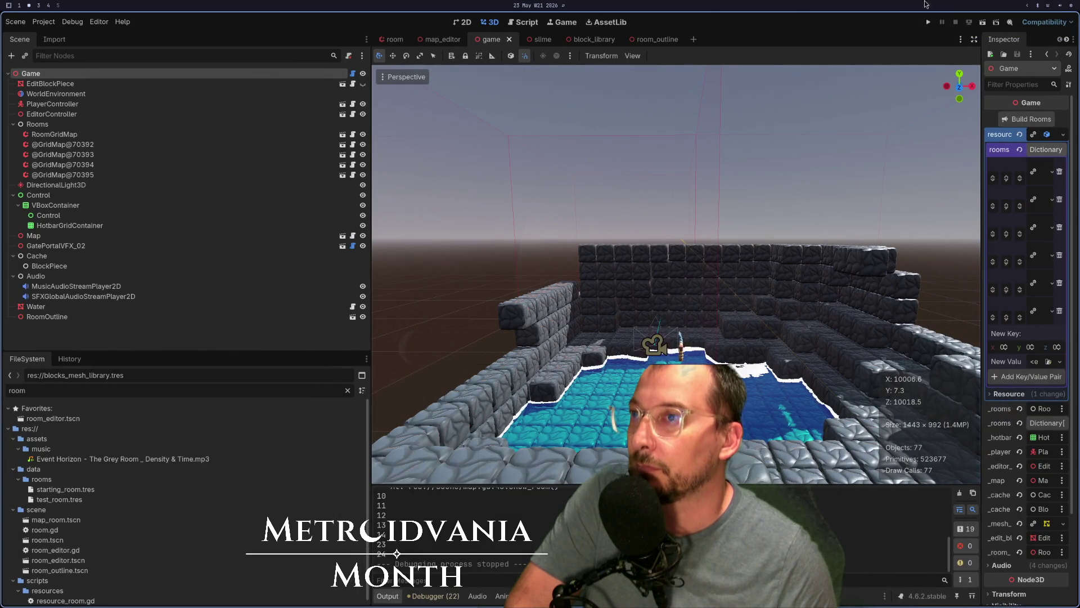
pyautogui.click(930, 29)
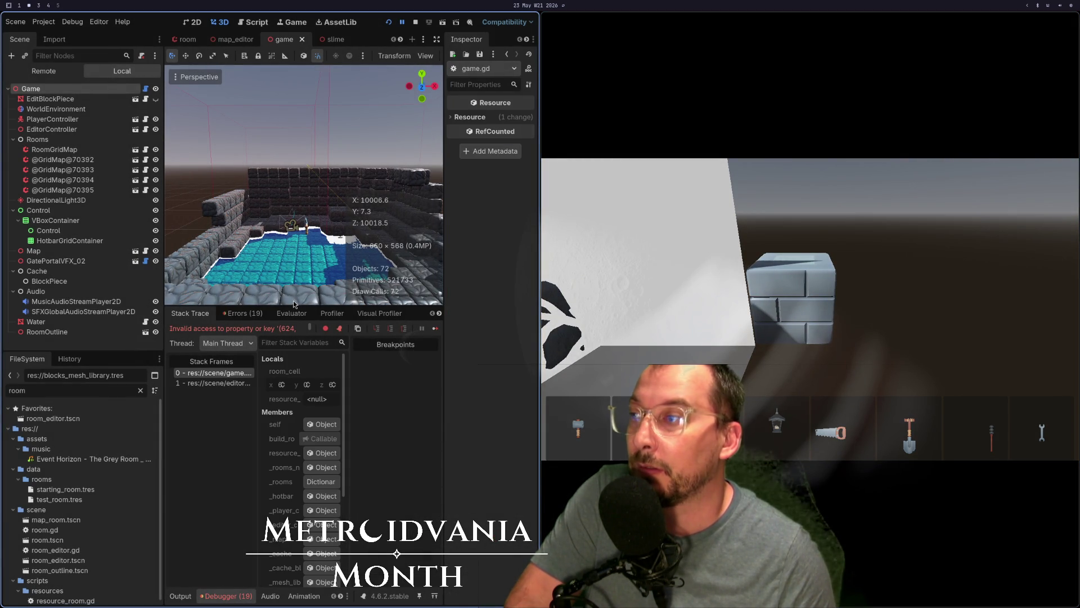
pyautogui.press('super+1')
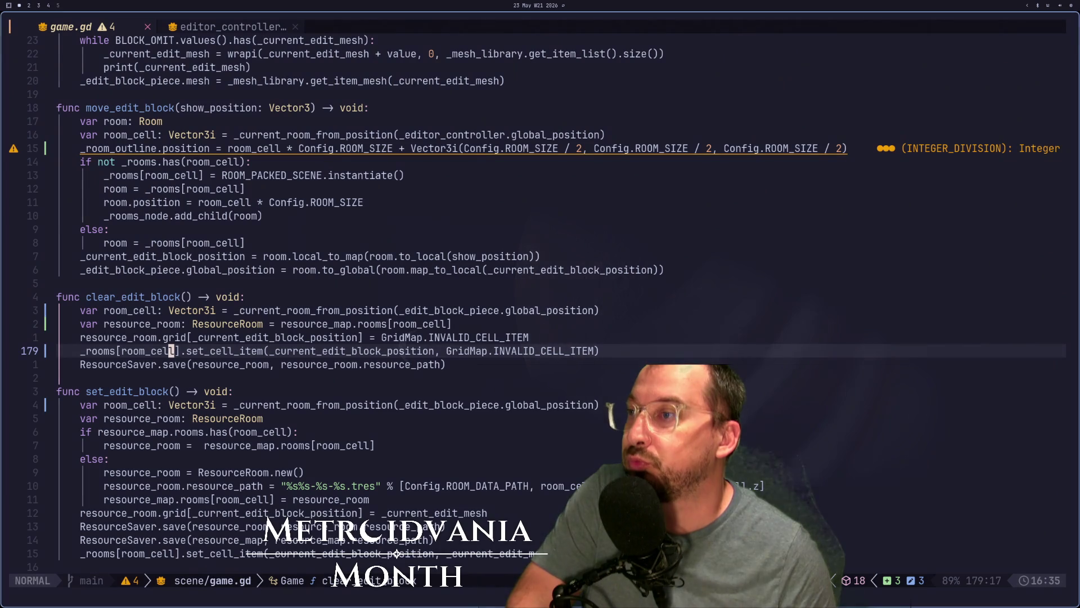
# Step: Undo the room_cell edits so clear_edit_block uses _editor_controller.global_position again
pyautogui.press('P')
pyautogui.press('k')
pyautogui.press('k')
pyautogui.press('.')
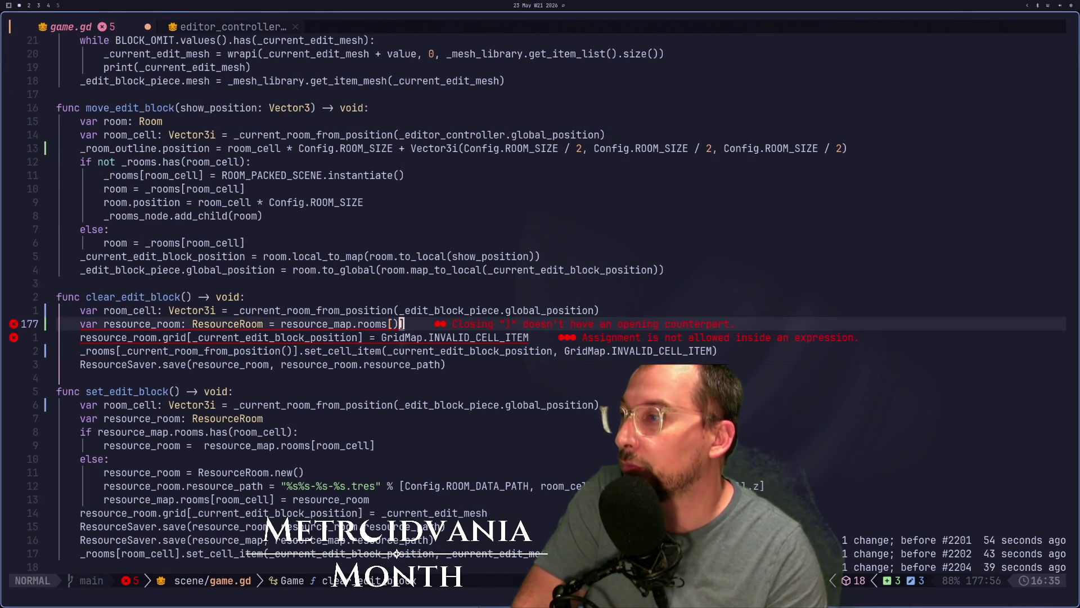
pyautogui.press('u')
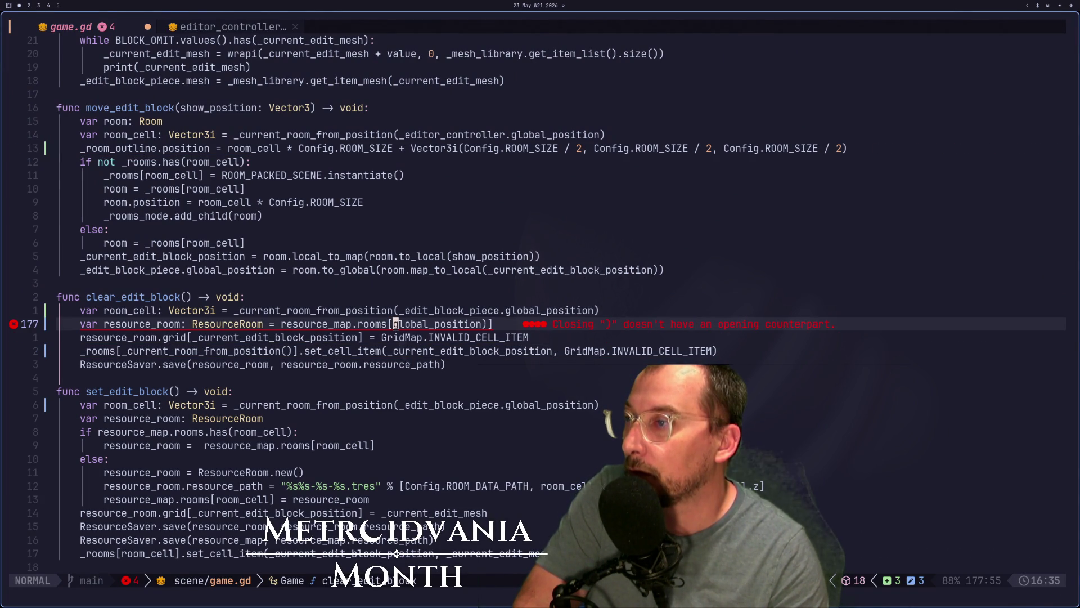
pyautogui.press('u')
pyautogui.press('u')
pyautogui.press('u')
pyautogui.press('u')
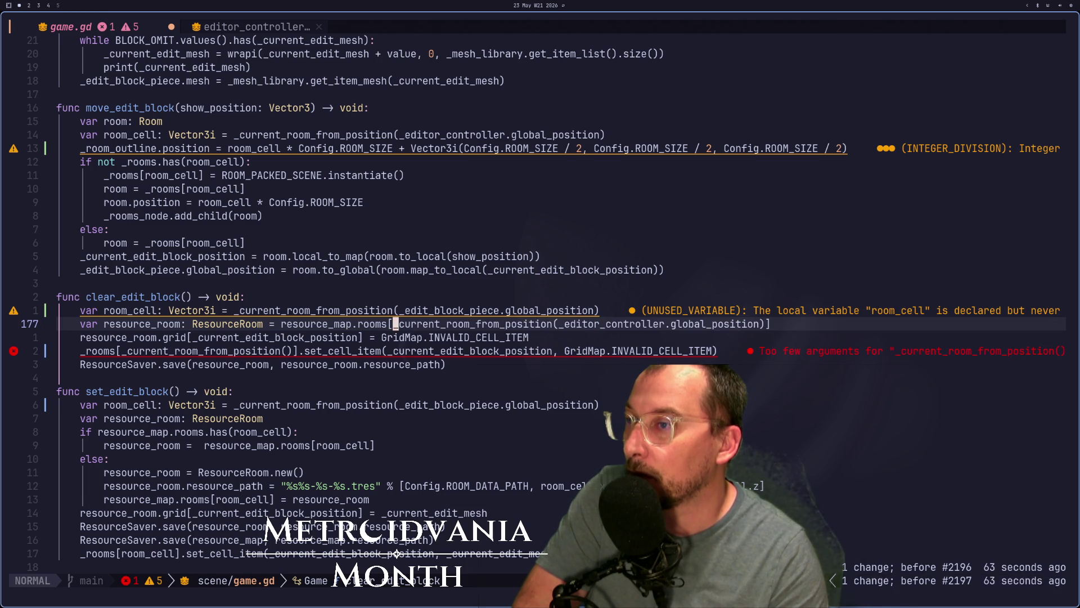
pyautogui.press('u')
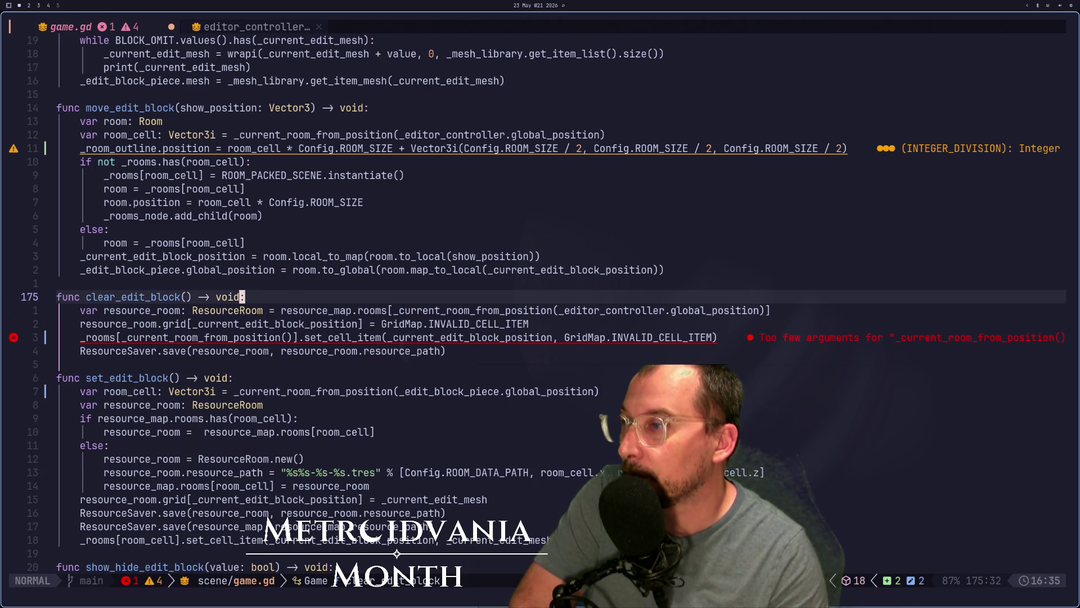
pyautogui.press('u')
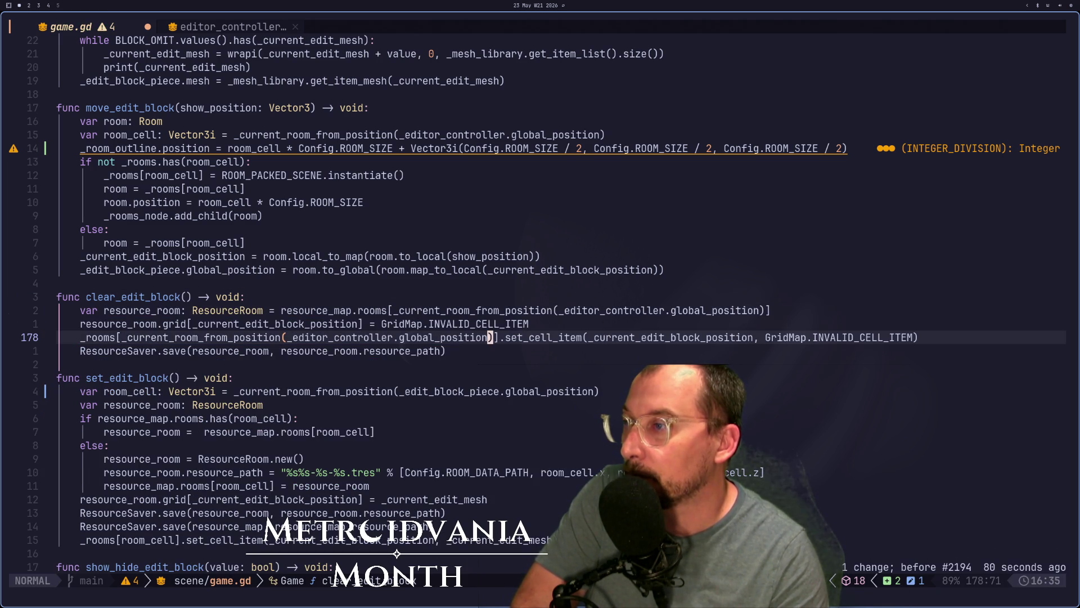
# Step: Save game.gd and look over clear_edit_block's header and resource_room line
pyautogui.write(':w')
pyautogui.press('Return')
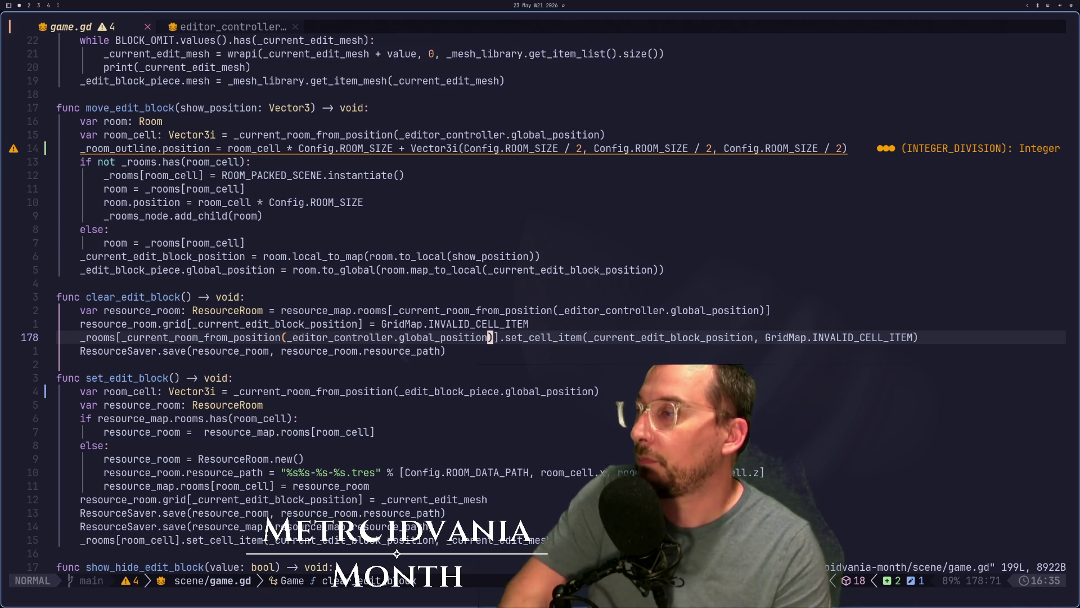
pyautogui.press('h')
pyautogui.press('h')
pyautogui.press('h')
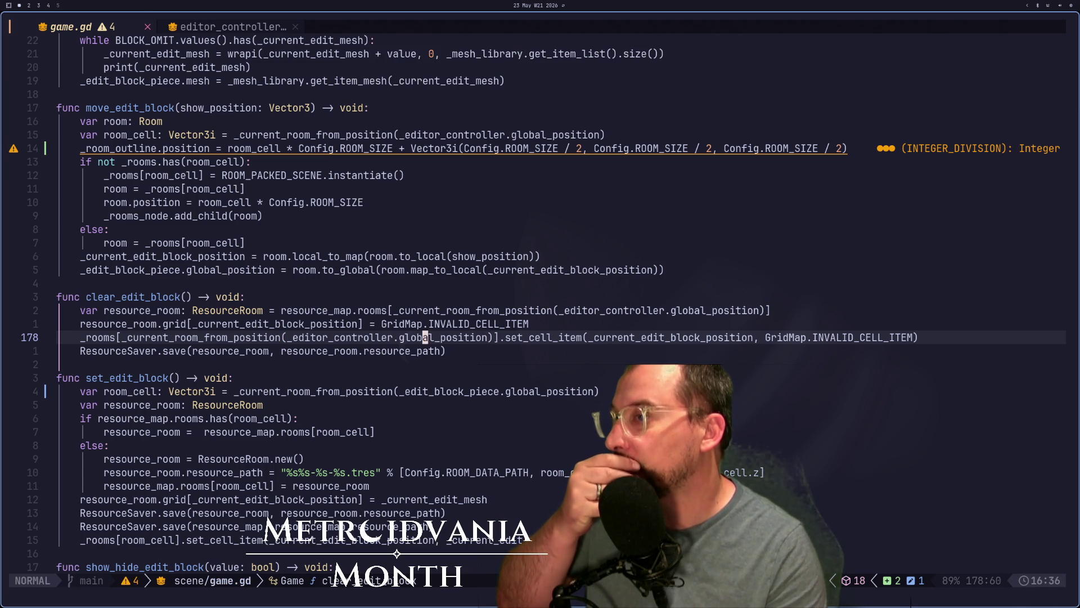
pyautogui.press('k')
pyautogui.press('k')
pyautogui.press('k')
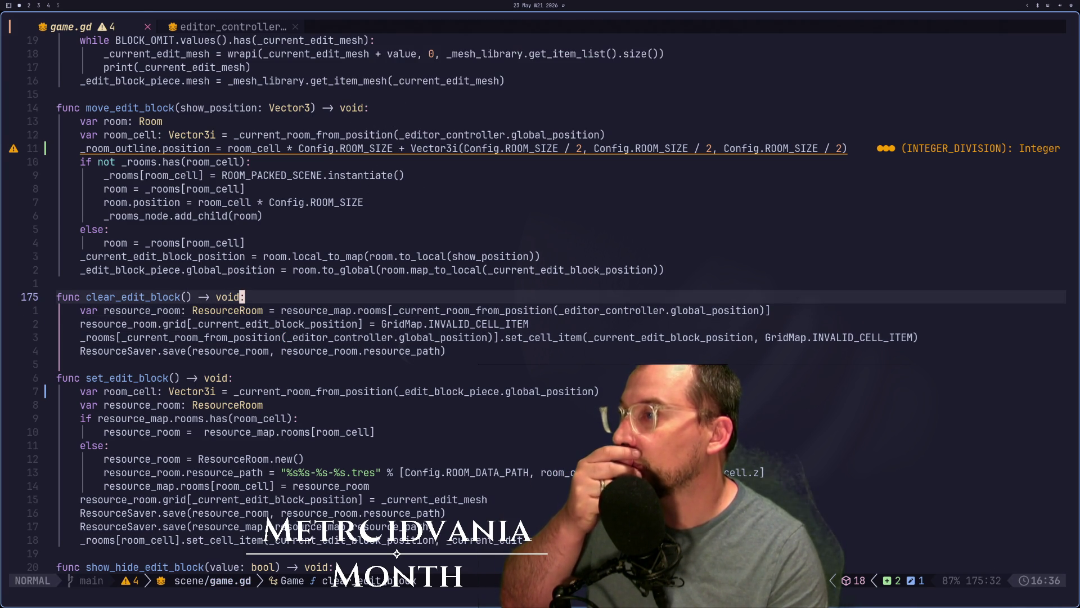
pyautogui.press('j')
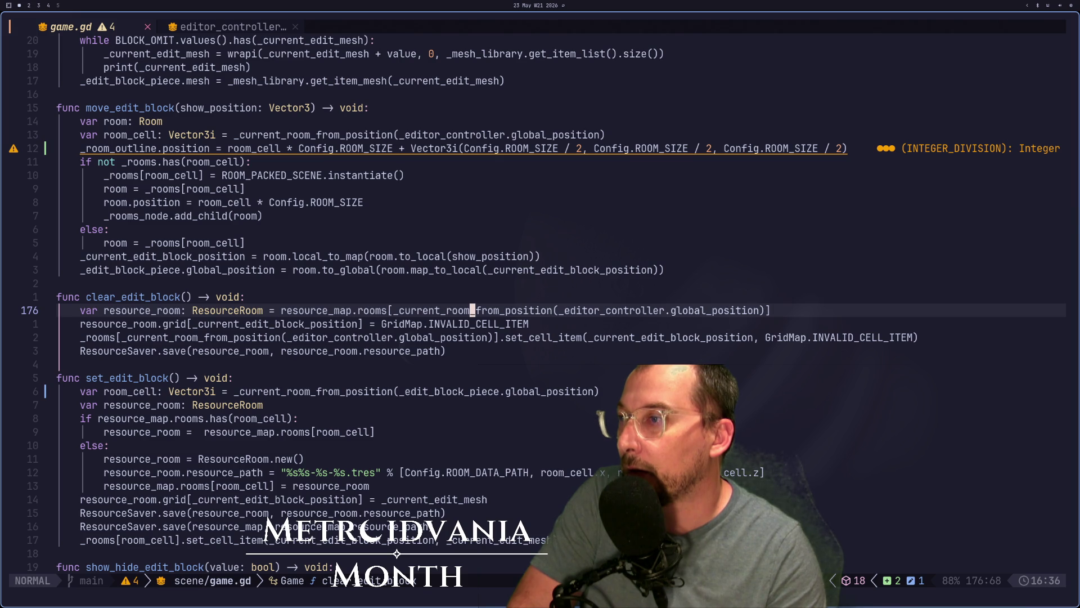
pyautogui.press('k')
pyautogui.press('k')
pyautogui.press('k')
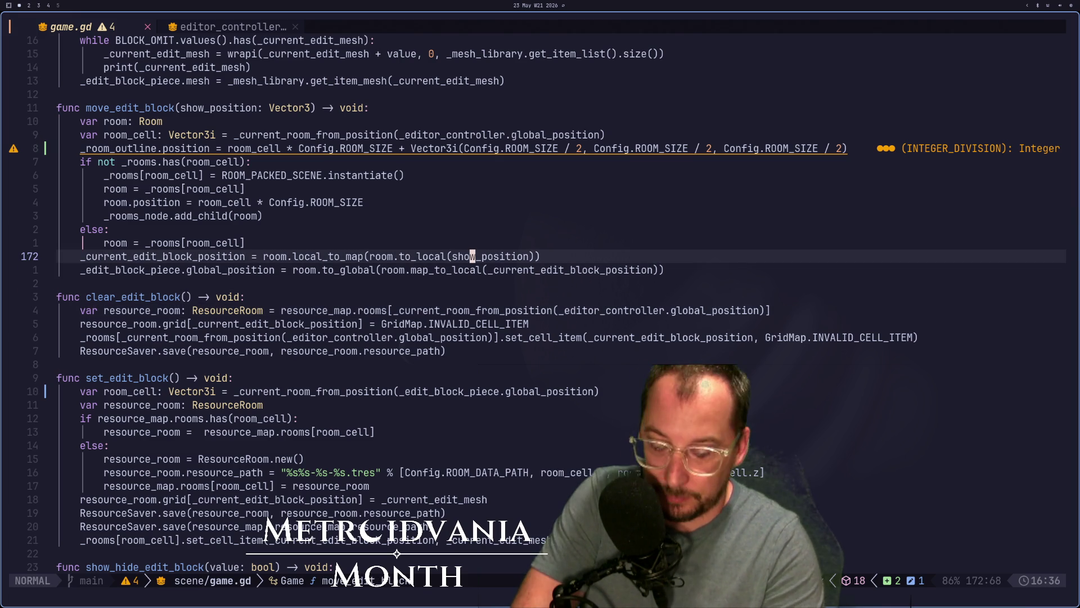
pyautogui.press('y')
pyautogui.press('y')
pyautogui.press('j')
pyautogui.press('j')
pyautogui.press('j')
pyautogui.press('j')
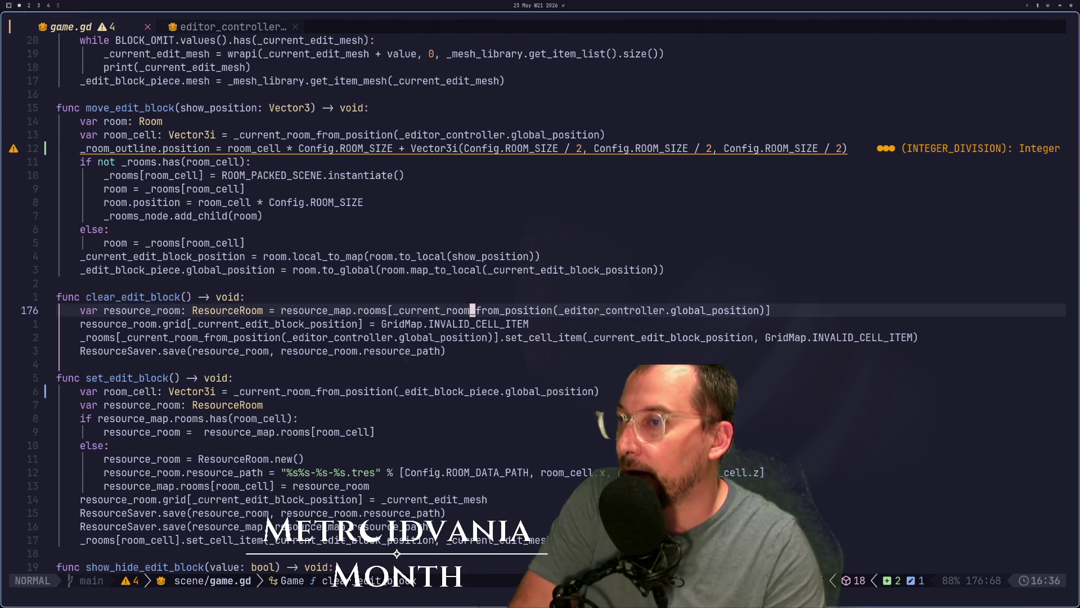
pyautogui.press('p')
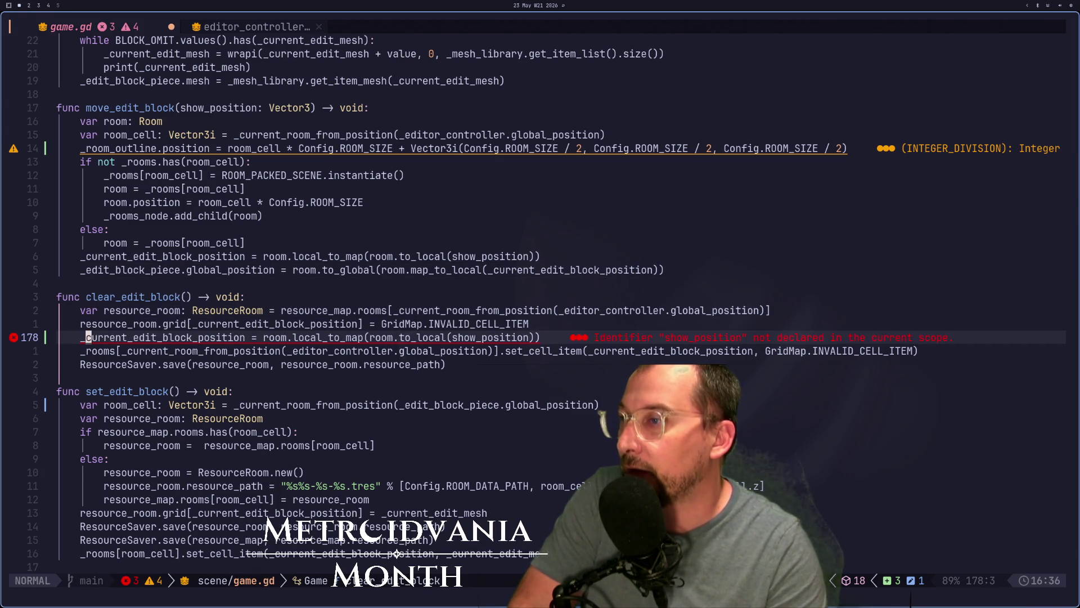
pyautogui.press('l')
pyautogui.press('l')
pyautogui.press('l')
pyautogui.press('k')
pyautogui.press('k')
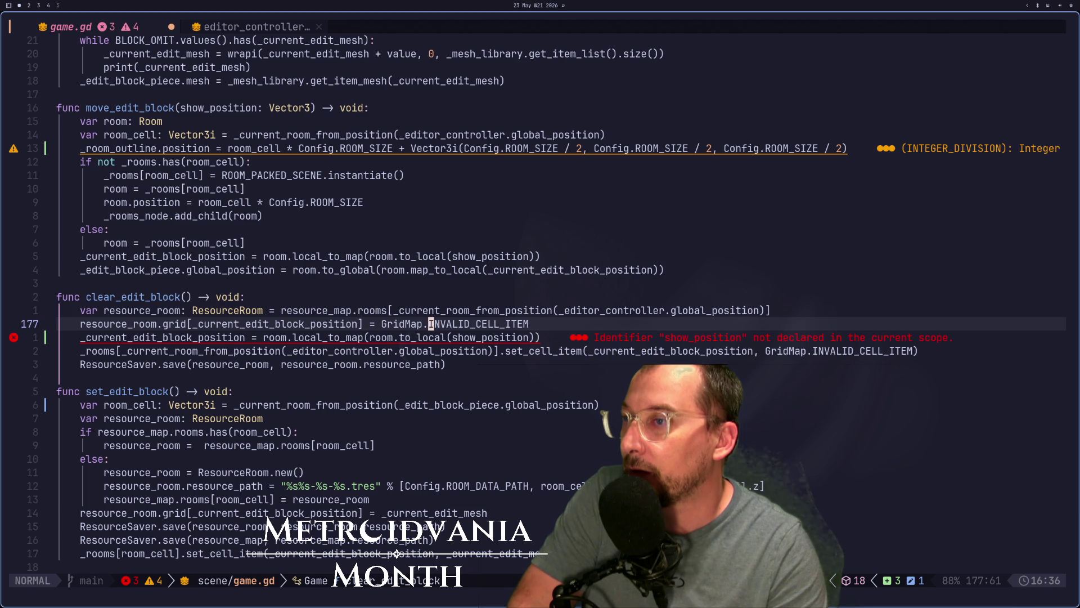
pyautogui.press('j')
pyautogui.press('j')
pyautogui.press('k')
pyautogui.press('k')
pyautogui.press('k')
pyautogui.press('k')
pyautogui.press('k')
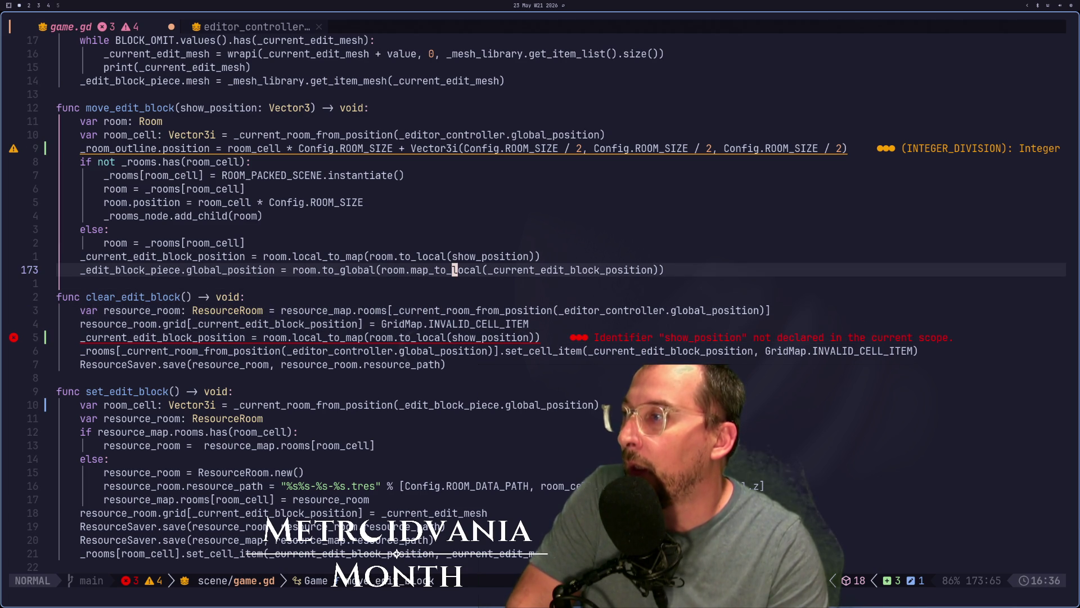
pyautogui.press('h')
pyautogui.press('h')
pyautogui.press('h')
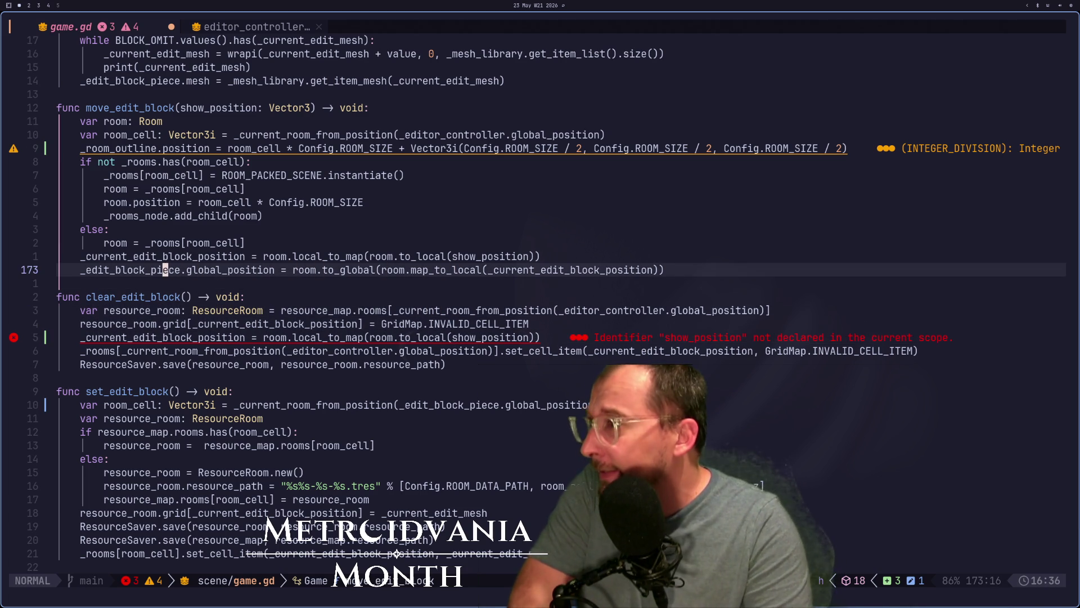
pyautogui.press('h')
pyautogui.press('h')
pyautogui.press('h')
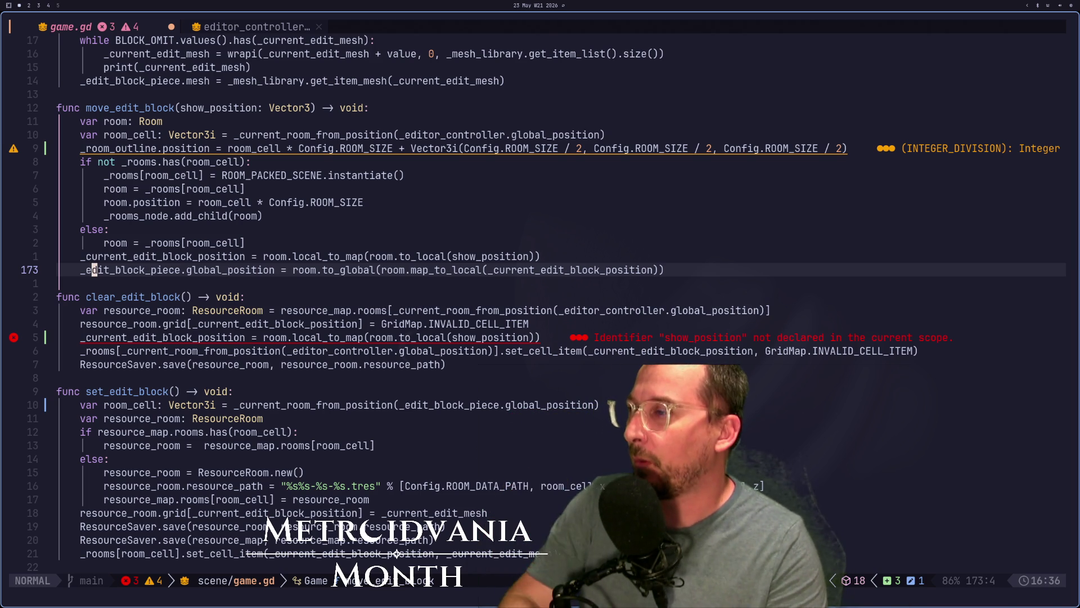
pyautogui.press('u')
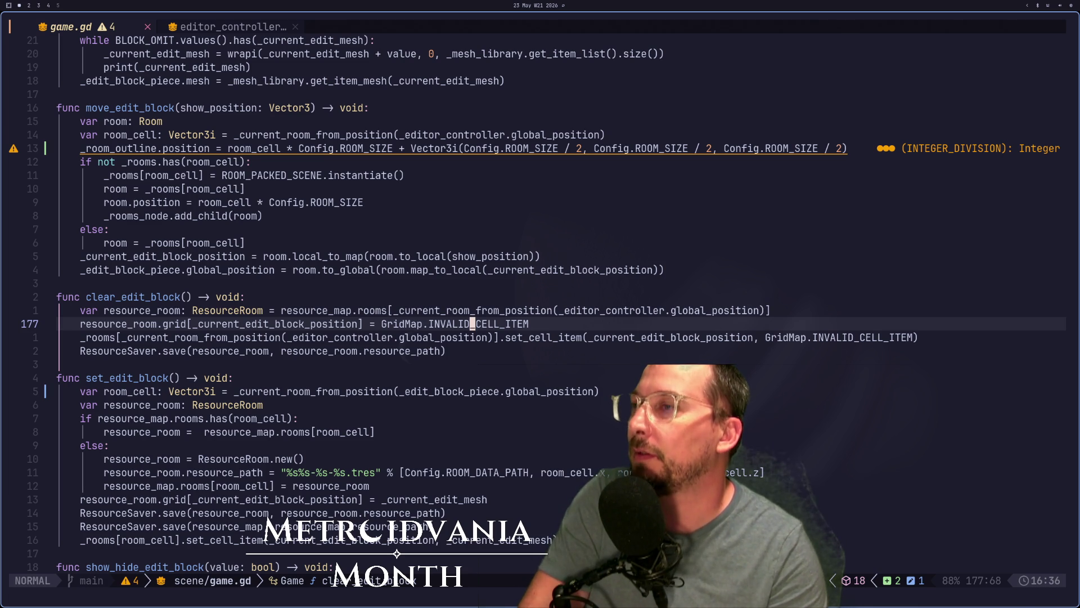
pyautogui.press('k')
# Step: Delete _editor_controller.global_position from the room_cell lookup on line 163 of move_edit_block
pyautogui.press('k')
pyautogui.press('k')
pyautogui.press('k')
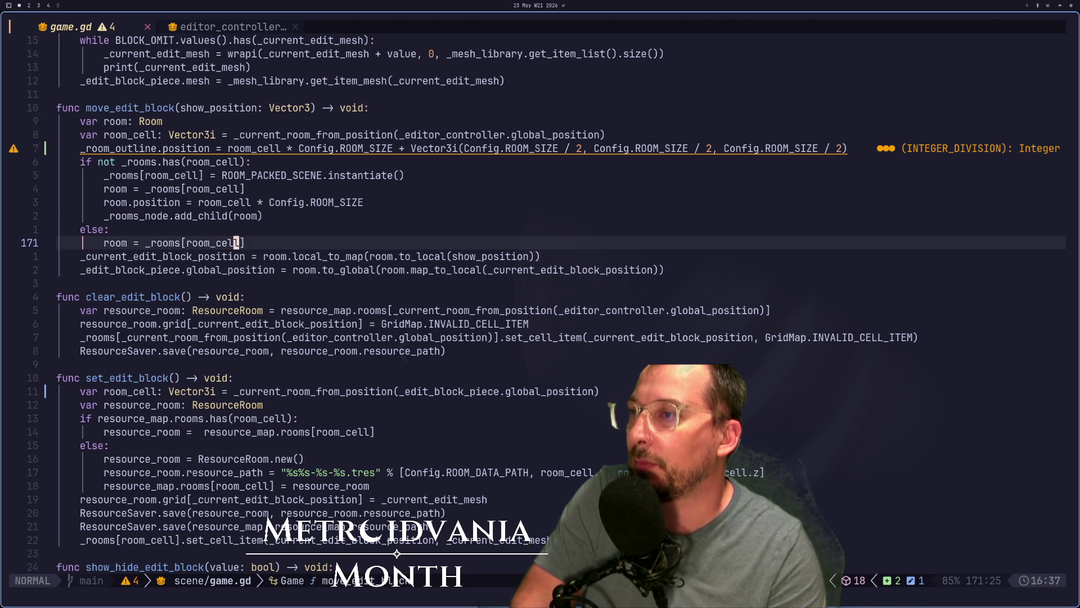
pyautogui.press('Return')
pyautogui.press('e')
pyautogui.press('9')
pyautogui.press('k')
pyautogui.press('f')
pyautogui.press('t')
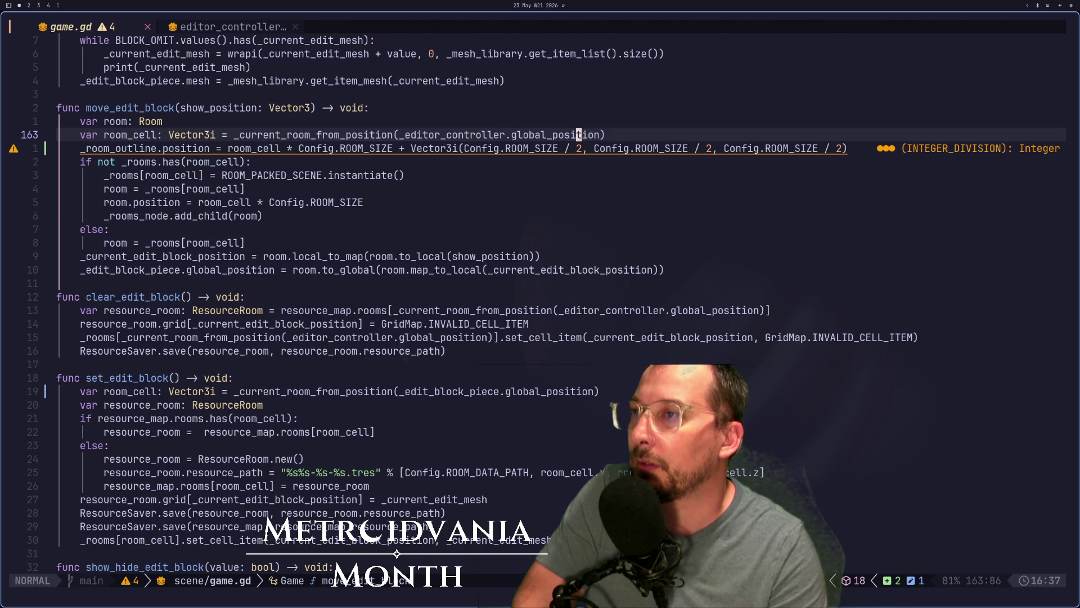
pyautogui.press('a')
pyautogui.press('BackSpace')
pyautogui.press('BackSpace')
pyautogui.press('BackSpace')
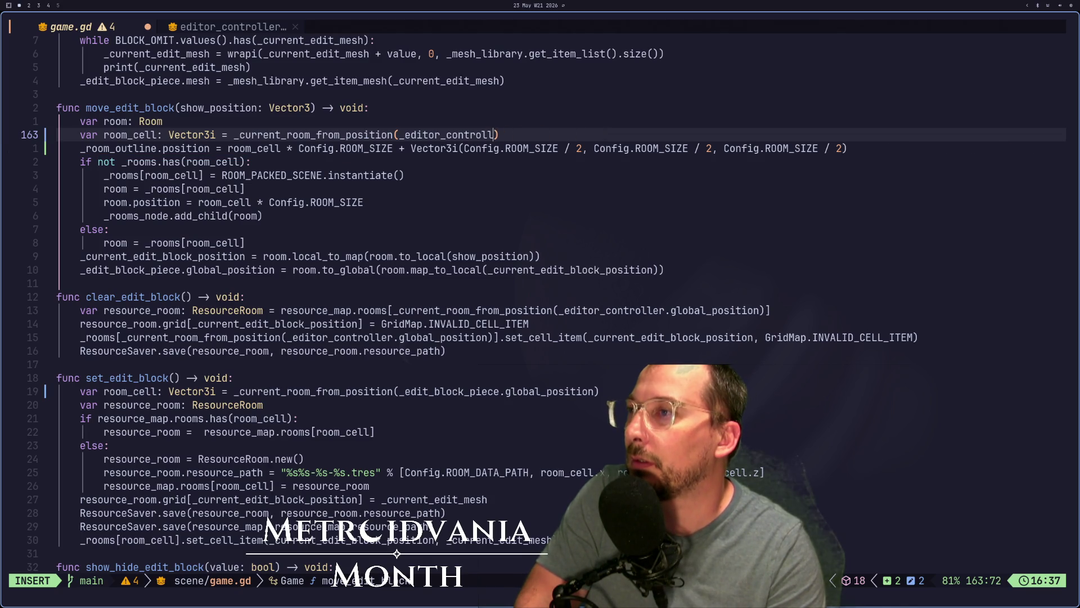
pyautogui.press('BackSpace')
pyautogui.press('BackSpace')
pyautogui.press('BackSpace')
pyautogui.press('BackSpace')
pyautogui.press('BackSpace')
# Step: Put show_position in its place in the room_cell lookup and save game.gd
pyautogui.write('show_position')
pyautogui.press('Escape')
pyautogui.press('k')
pyautogui.press('k')
pyautogui.press('k')
pyautogui.press('k')
pyautogui.press('k')
pyautogui.press('k')
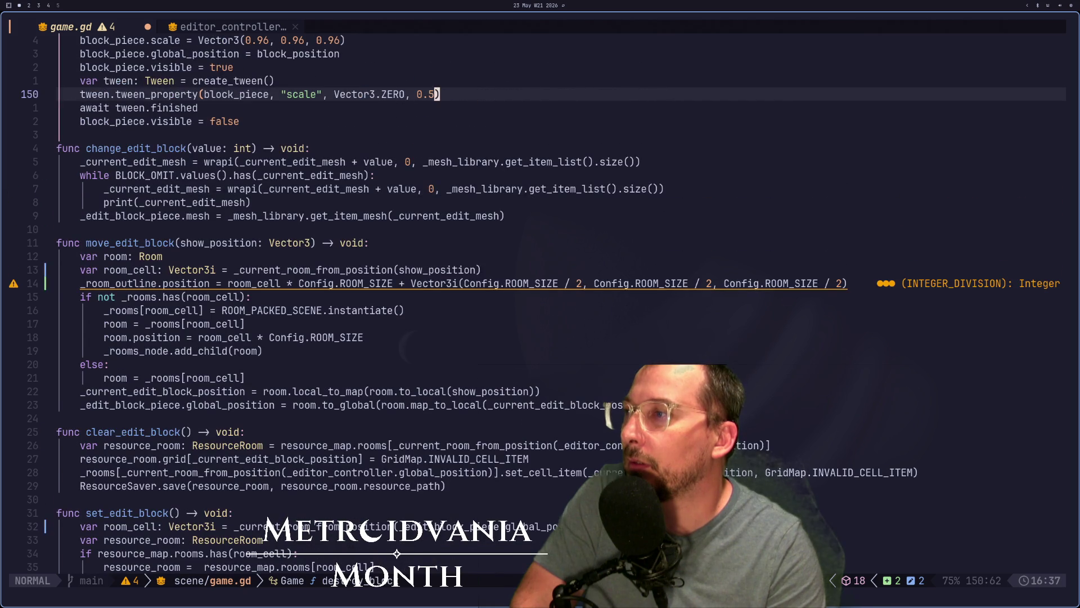
pyautogui.press('j')
pyautogui.press('j')
pyautogui.press('j')
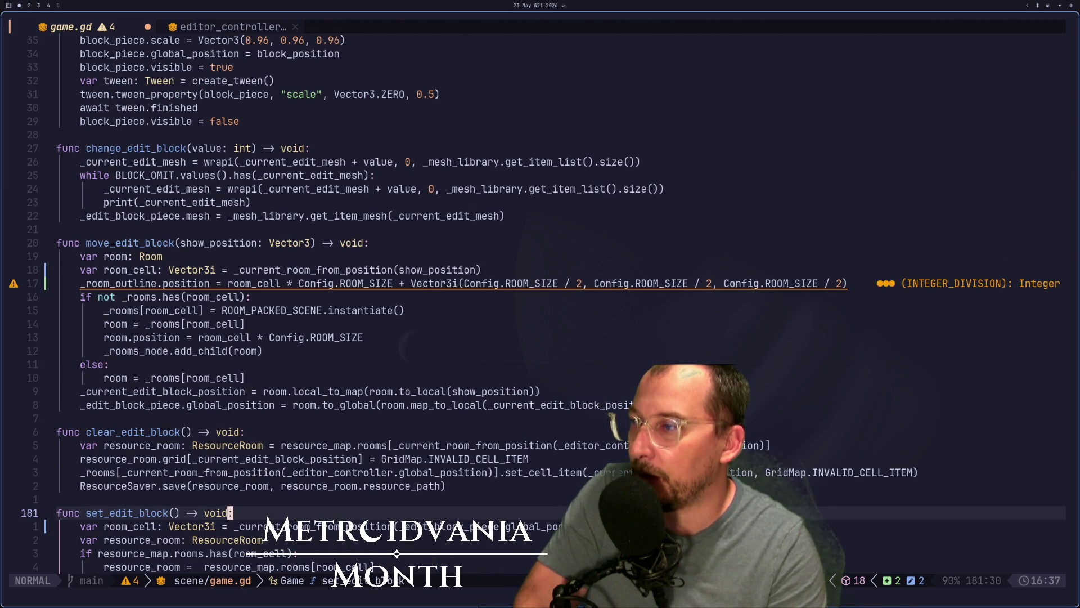
pyautogui.write(':w')
pyautogui.press('Return')
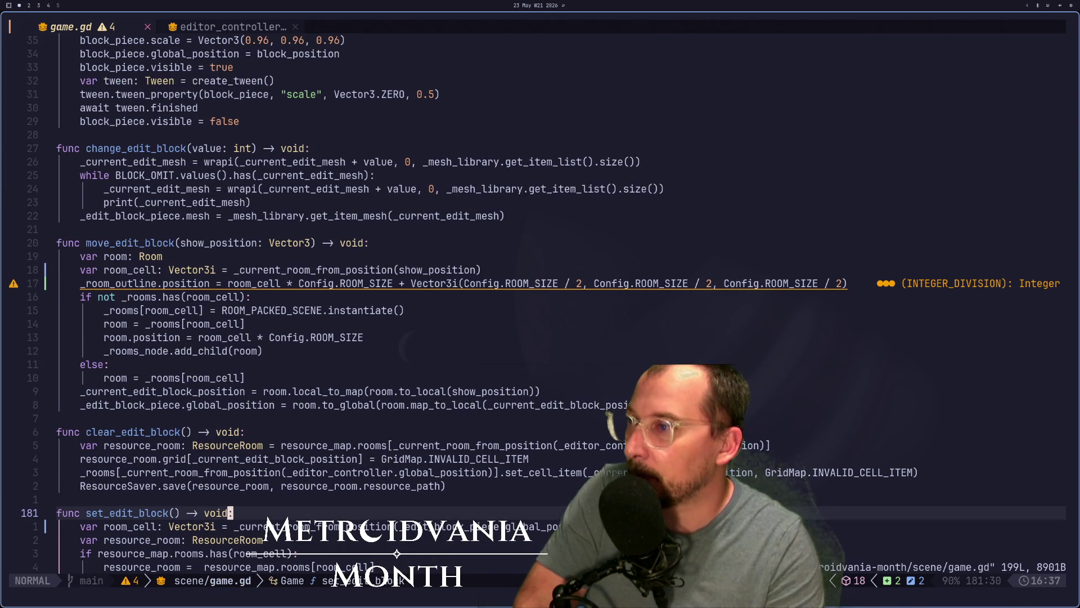
# Step: Look over clear_edit_block and the show_position usage, glancing at the Godot editor before returning
pyautogui.press('k')
pyautogui.press('k')
pyautogui.press('k')
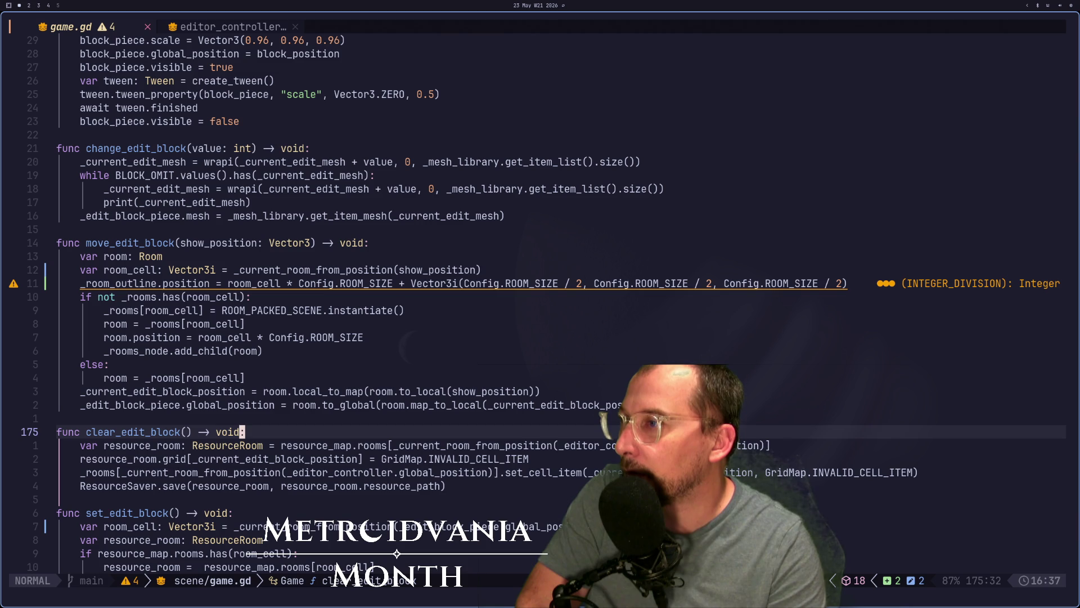
pyautogui.press('k')
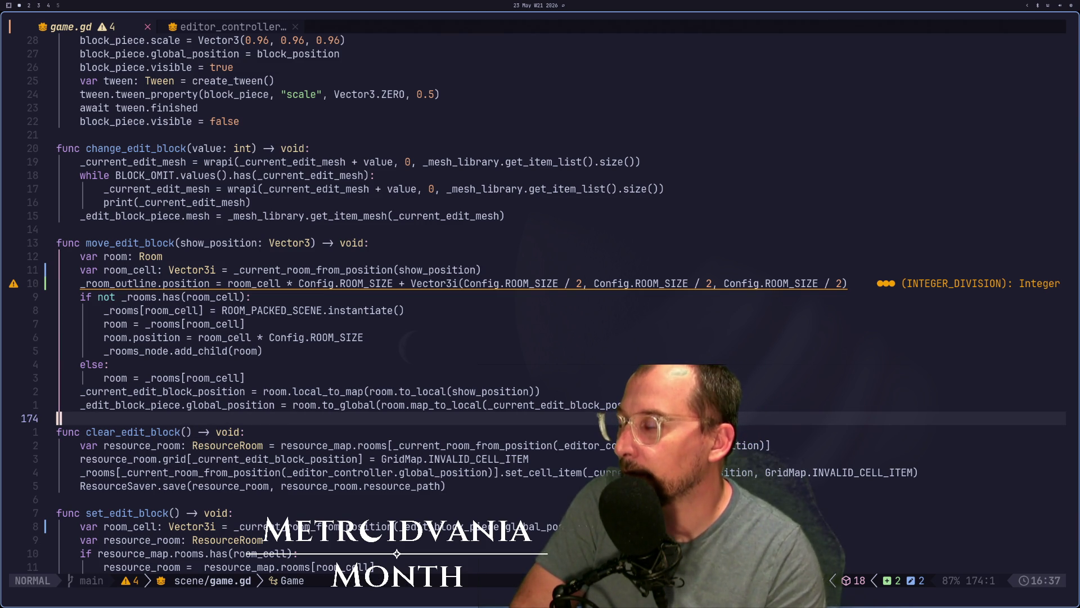
pyautogui.click(473, 391)
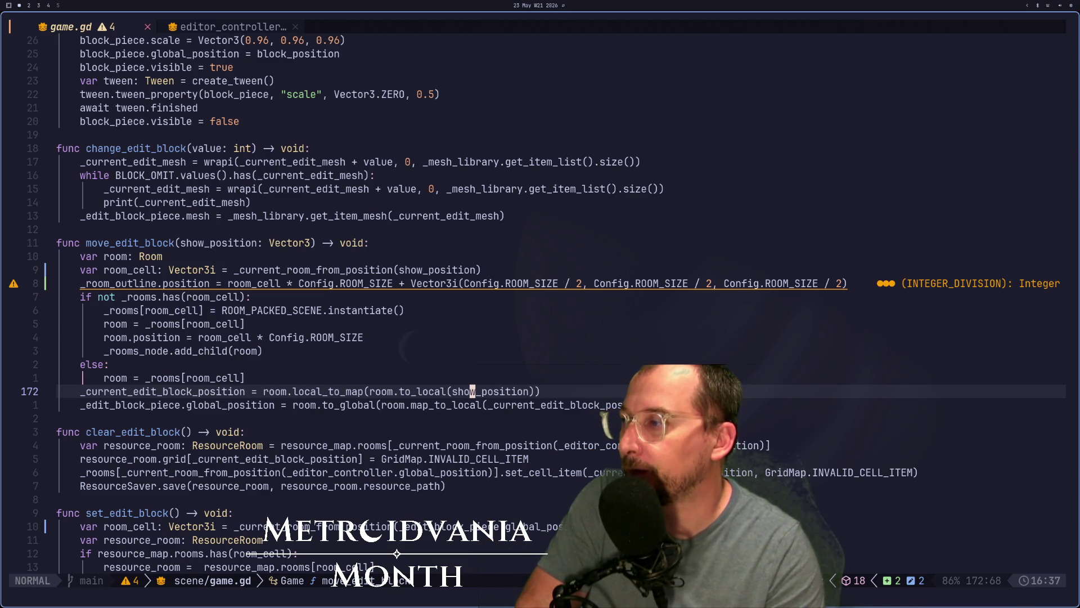
pyautogui.press('j')
pyautogui.press('j')
pyautogui.press('j')
pyautogui.press('b')
pyautogui.press('b')
pyautogui.press('b')
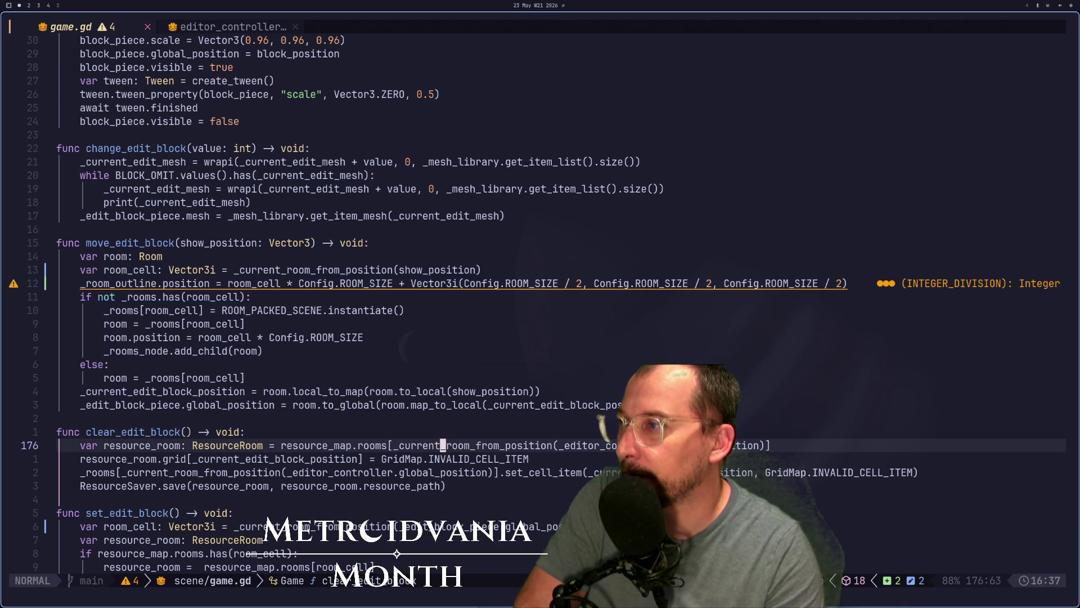
pyautogui.press('k')
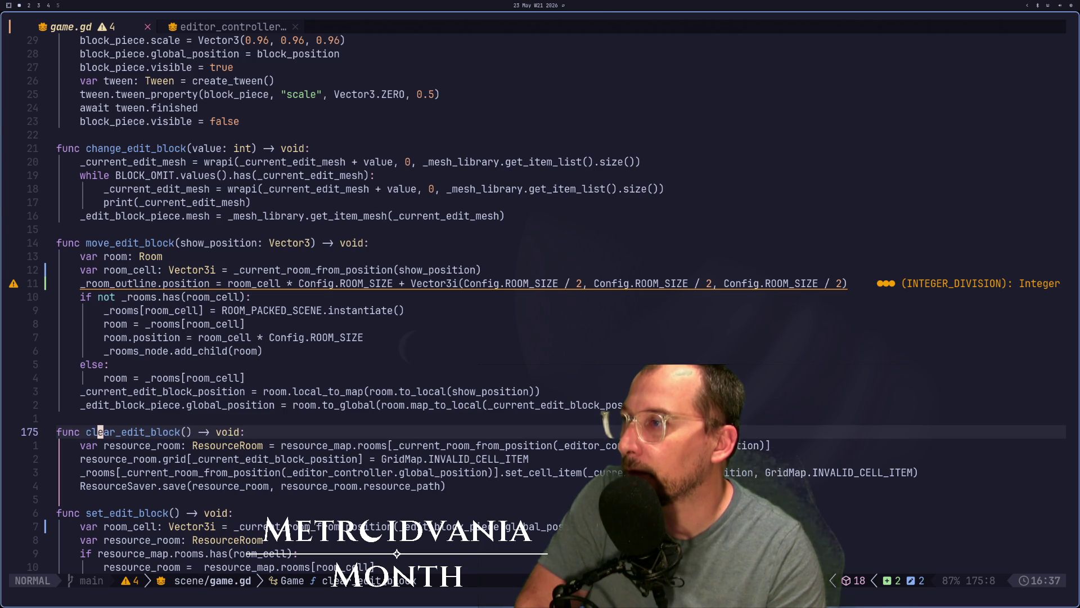
pyautogui.press('super+2')
pyautogui.press('super+3')
pyautogui.press('super+2')
pyautogui.press('super+1')
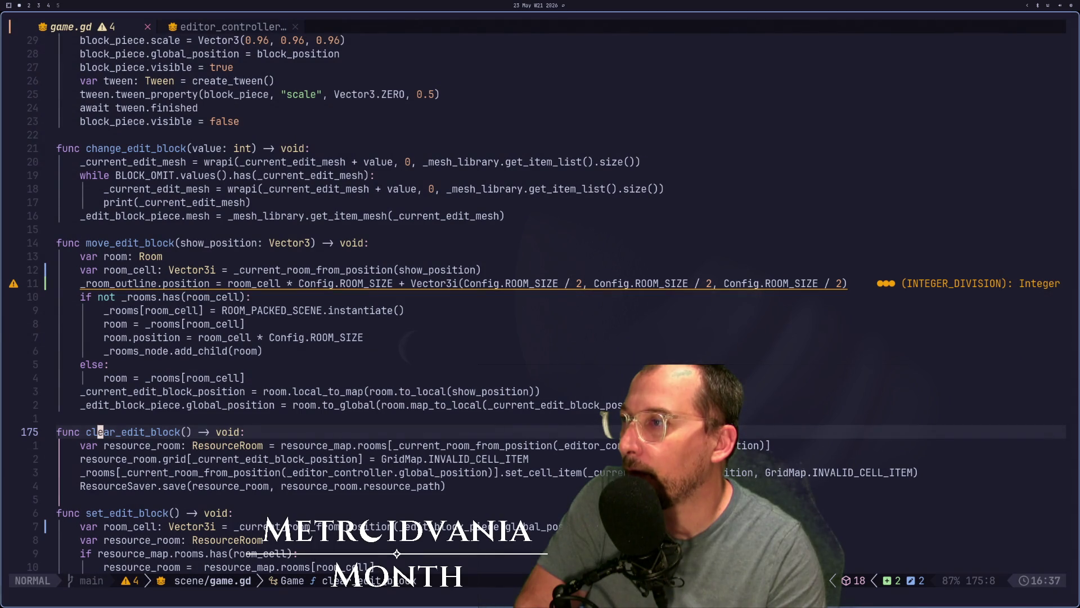
# Step: Review move_edit_block and search for uses of _current_edit_block_position
pyautogui.press('1')
pyautogui.press('2')
pyautogui.press('k')
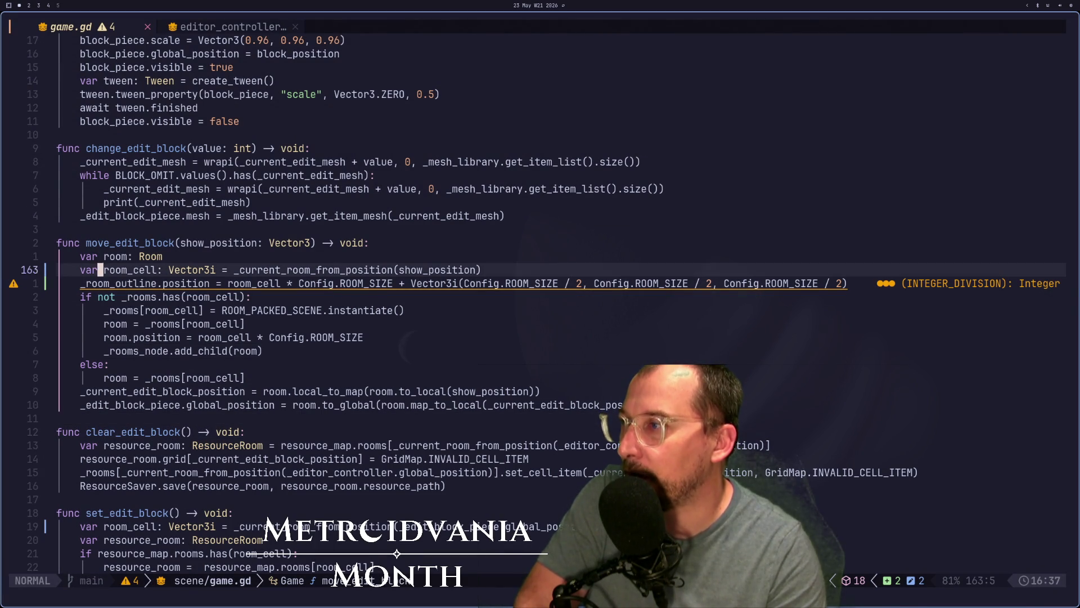
pyautogui.press('k')
pyautogui.press('k')
pyautogui.press('w')
pyautogui.press('w')
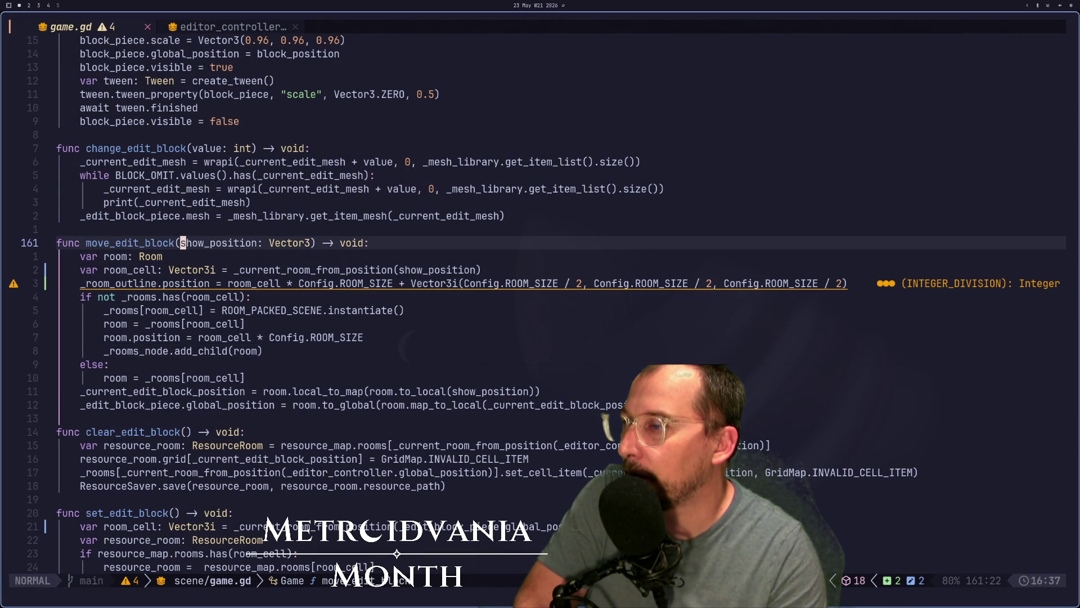
pyautogui.press('j')
pyautogui.press('j')
pyautogui.press('j')
pyautogui.press('j')
pyautogui.press('j')
pyautogui.press('j')
pyautogui.press('j')
pyautogui.press('k')
pyautogui.press('k')
pyautogui.press('k')
pyautogui.press('k')
pyautogui.press('*')
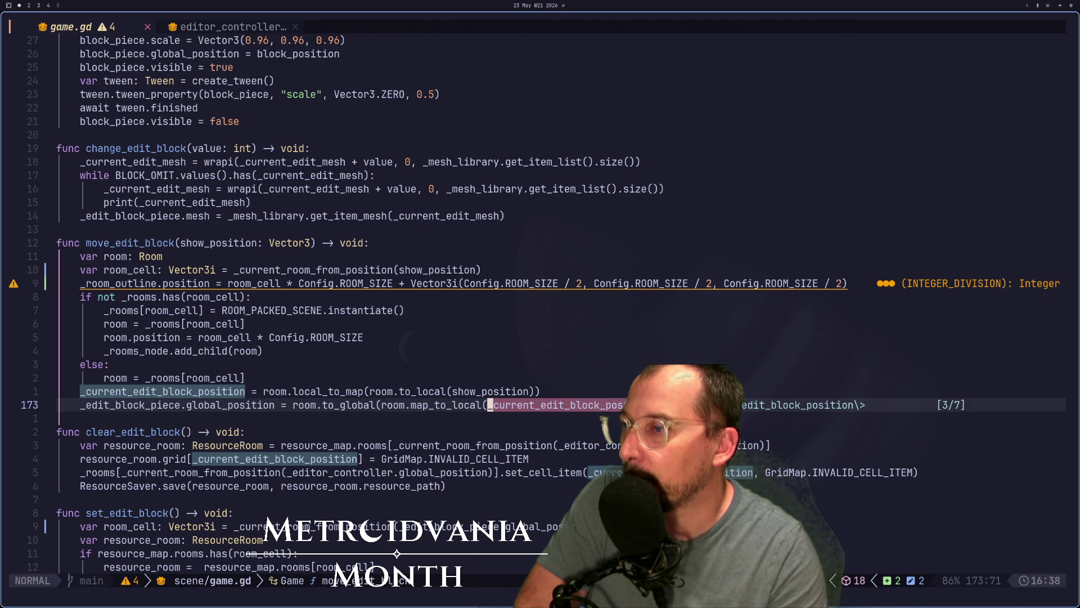
pyautogui.press('Escape')
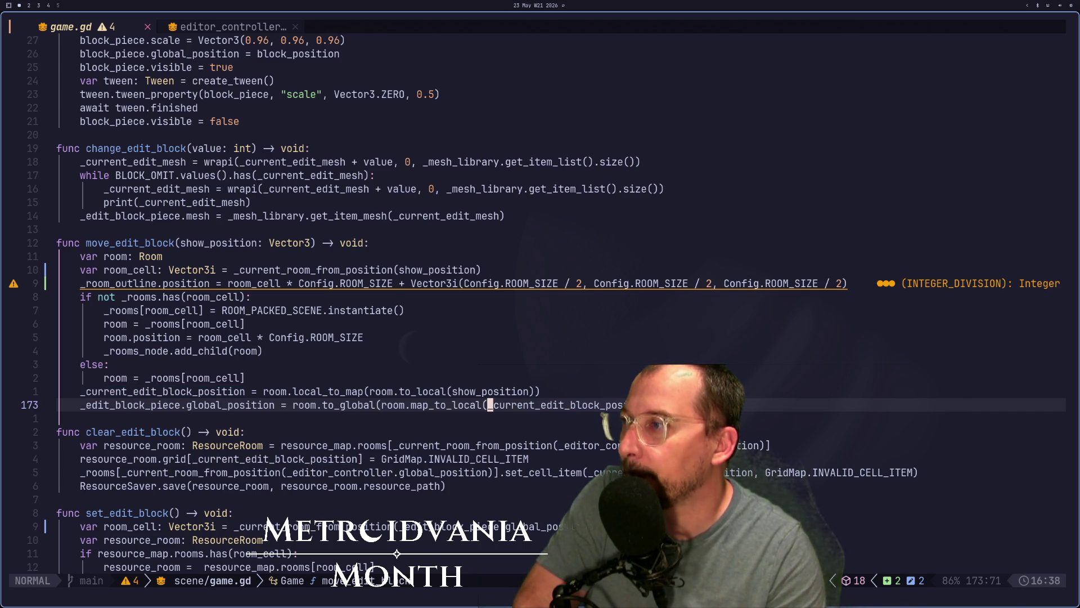
pyautogui.press('h')
pyautogui.press('h')
pyautogui.press('h')
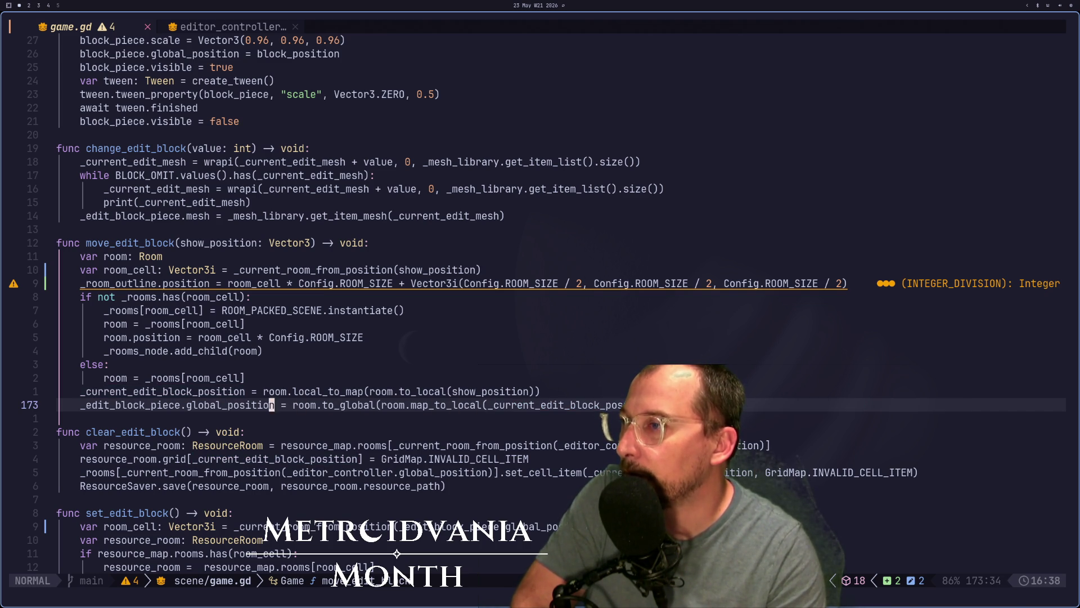
pyautogui.press('k')
pyautogui.press('k')
pyautogui.press('k')
pyautogui.press('h')
pyautogui.press('h')
pyautogui.press('h')
pyautogui.press('h')
pyautogui.press('h')
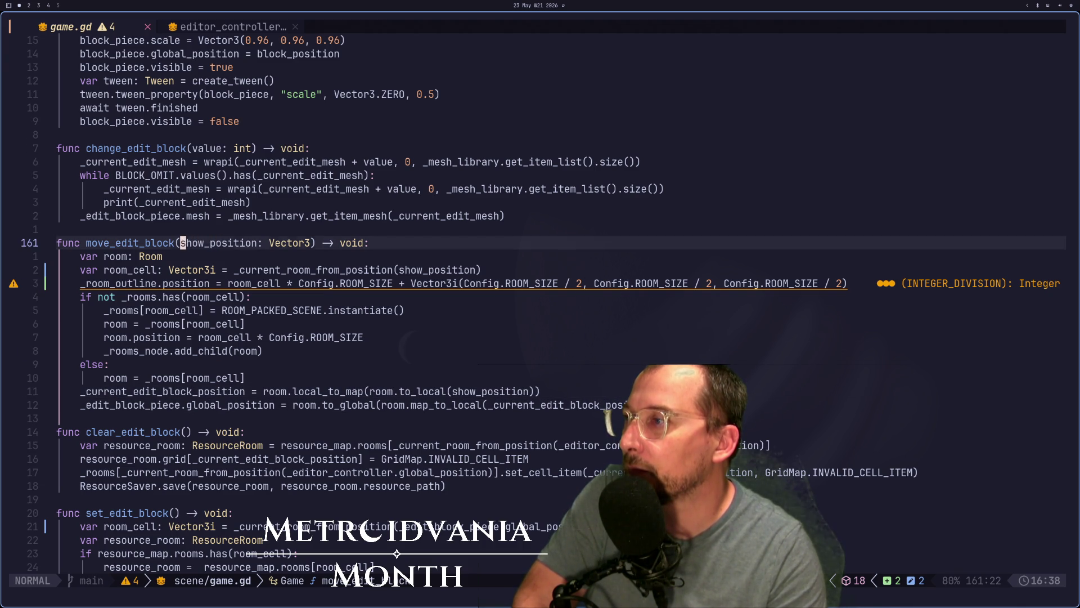
# Step: Begin replacing the 'show' part of move_edit_block's show_position parameter
pyautogui.press('v')
pyautogui.press('Escape')
pyautogui.press('t')
pyautogui.press('_')
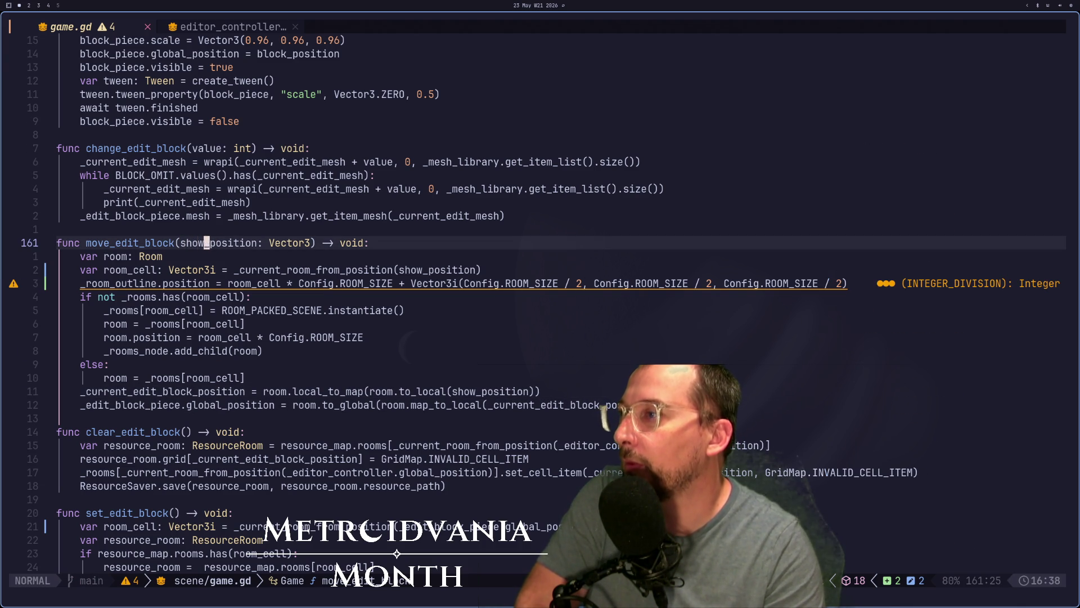
# Step: Rename the move_edit_block parameter from show_position to block_position
pyautogui.press('a')
pyautogui.press('BackSpace')
pyautogui.press('BackSpace')
pyautogui.press('BackSpace')
pyautogui.write('block(blo')
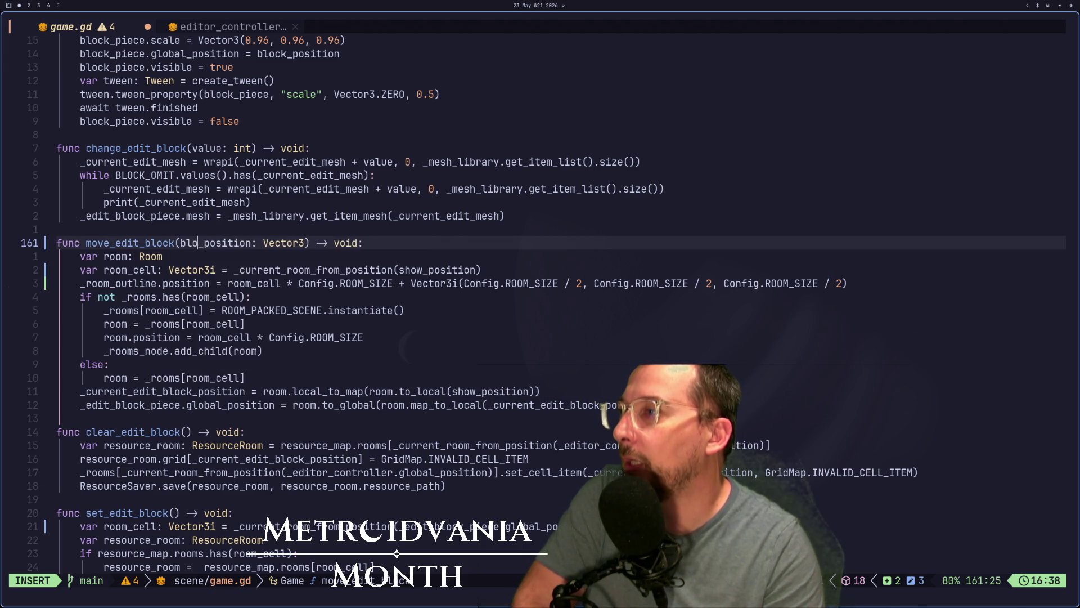
pyautogui.write('vk')
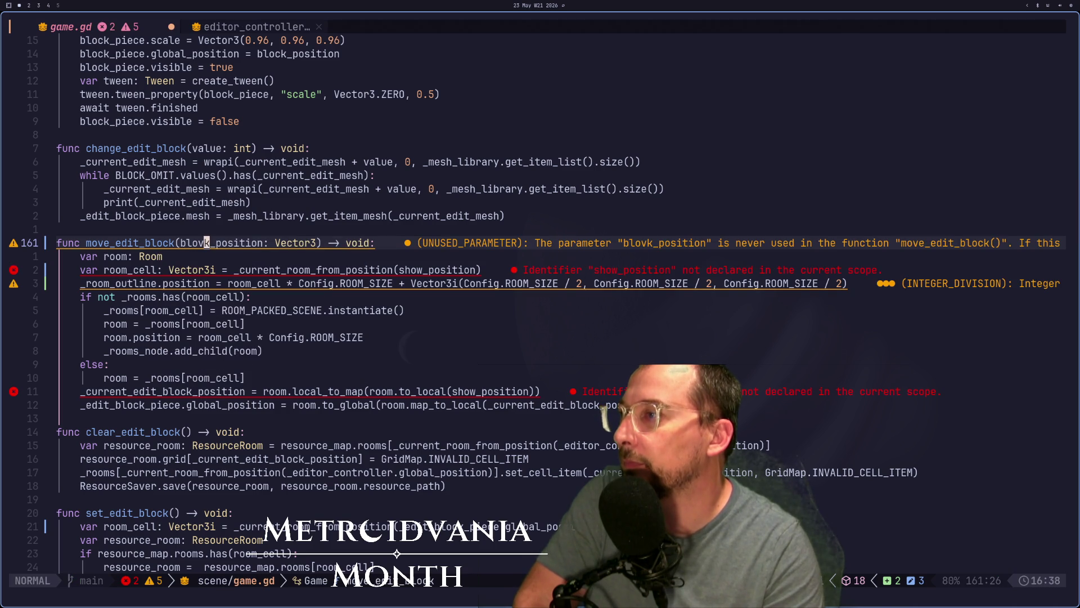
pyautogui.press('BackSpace')
pyautogui.write('c')
pyautogui.press('Escape')
# Step: Substitute show_pos with block_pos across the selected body of move_edit_block
pyautogui.click(76, 243)
pyautogui.press('2')
pyautogui.press('j')
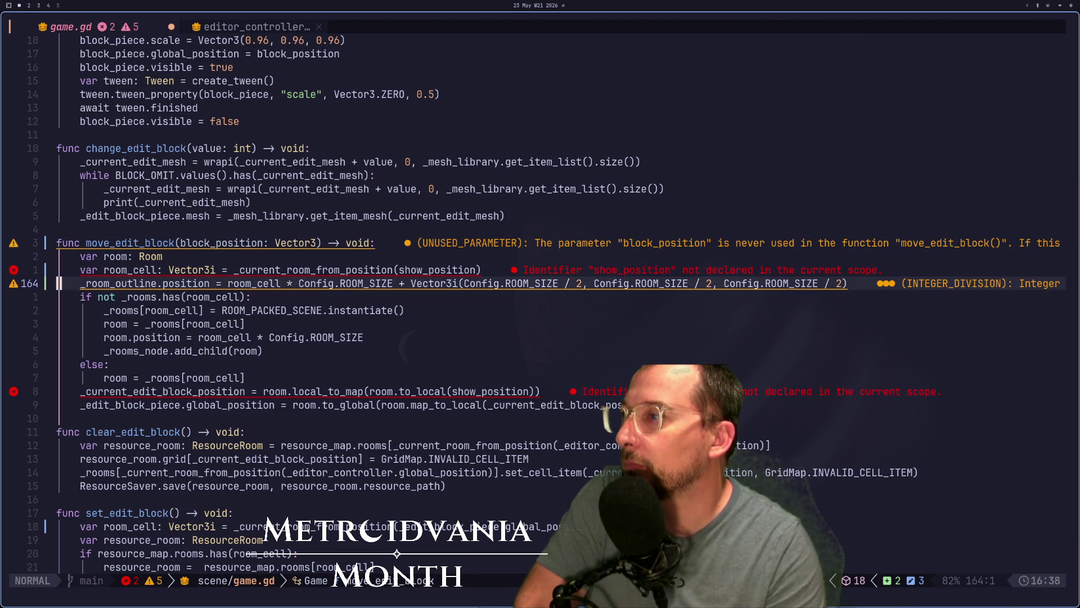
pyautogui.press('2')
pyautogui.press('j')
pyautogui.press('k')
pyautogui.press('k')
pyautogui.press('^')
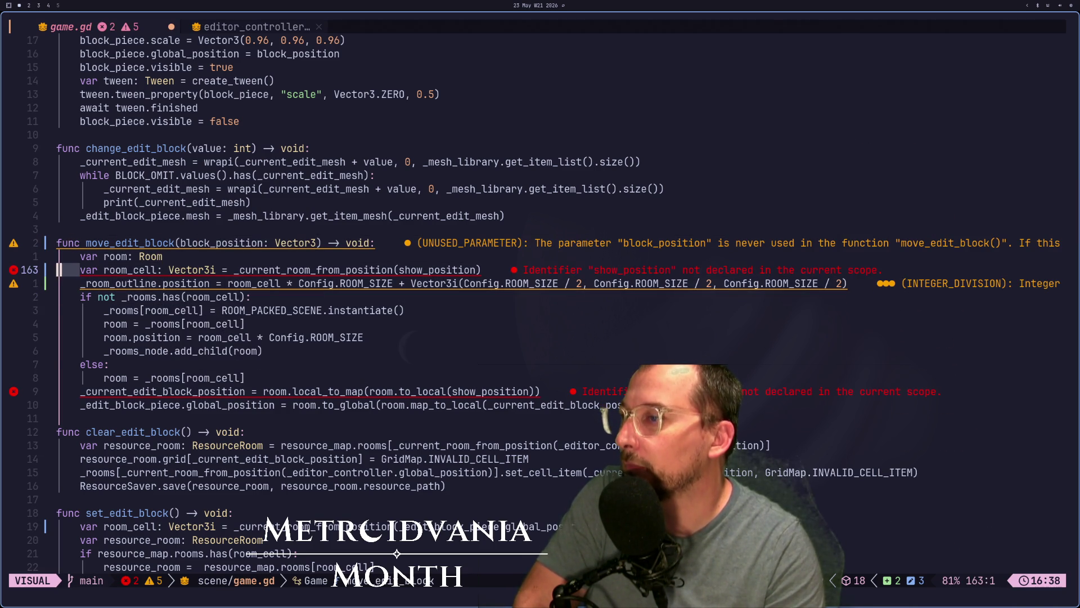
pyautogui.press('v')
pyautogui.press('}')
pyautogui.press(':')
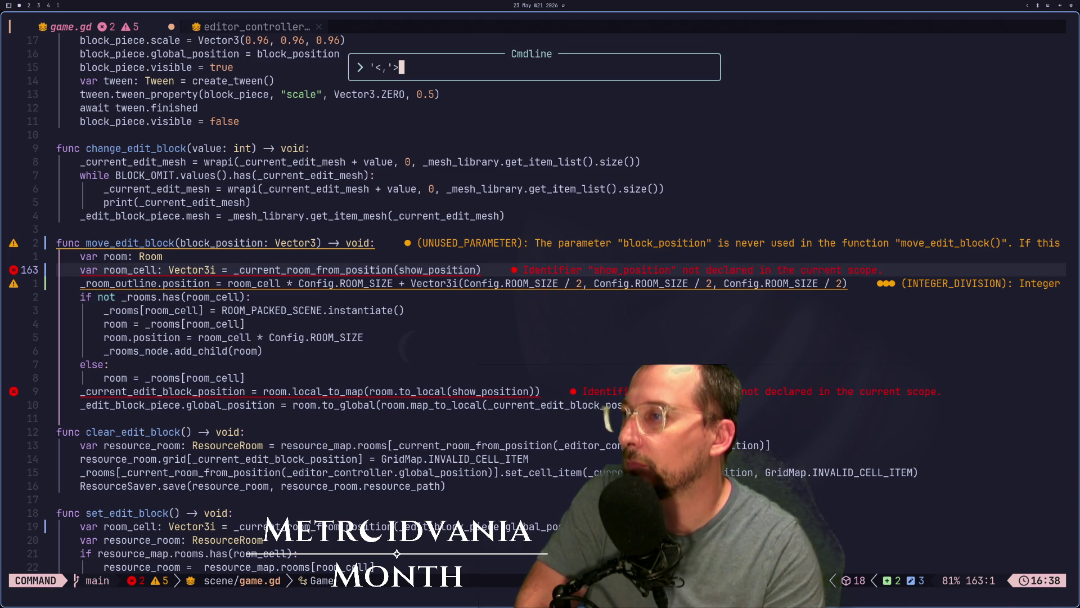
pyautogui.write('s/')
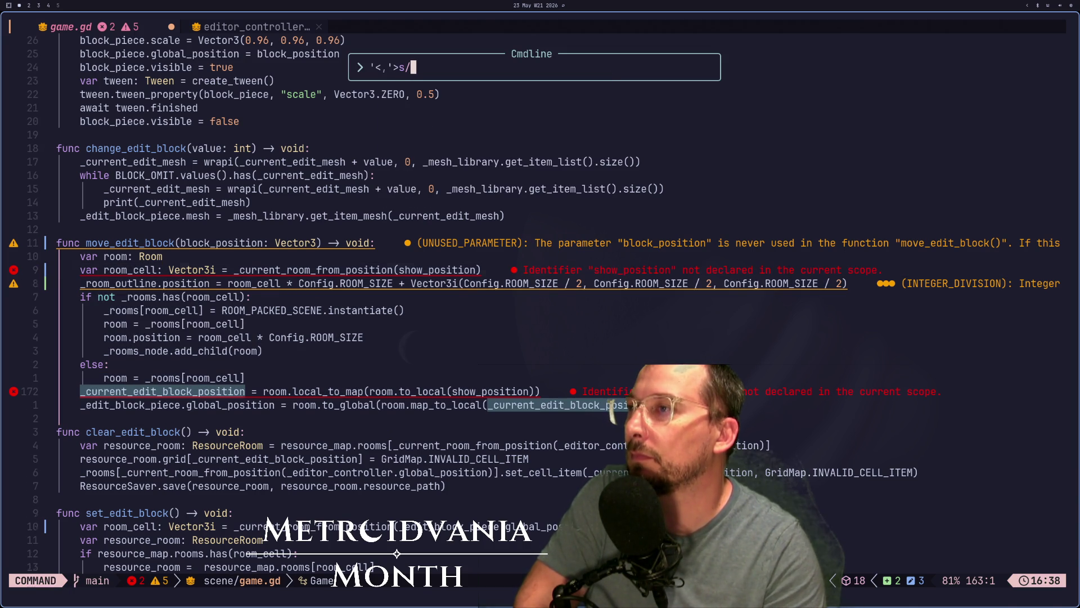
pyautogui.write('sh')
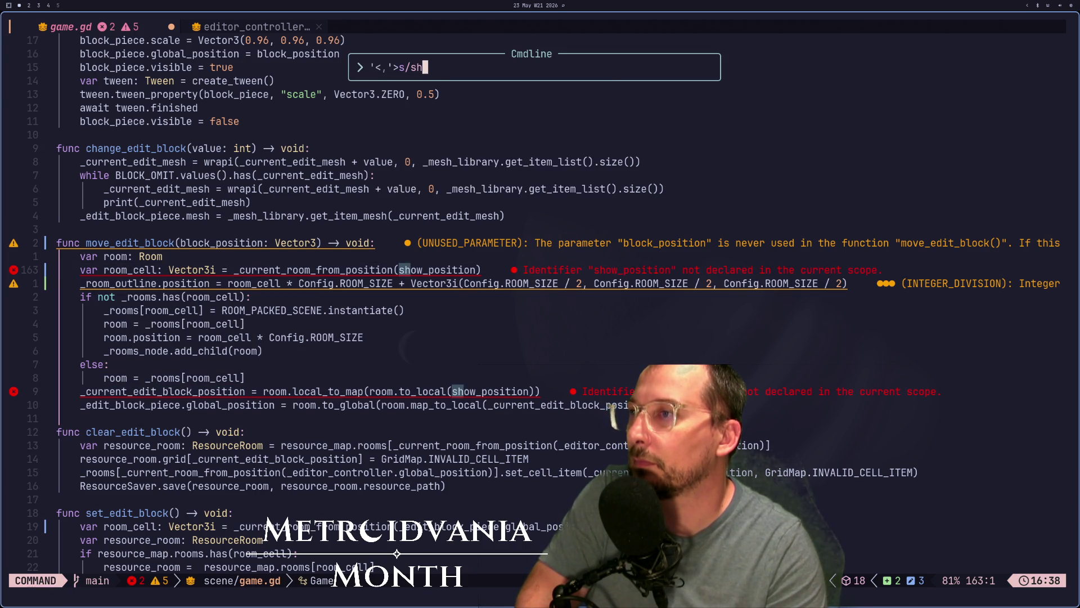
pyautogui.write('ow_pos')
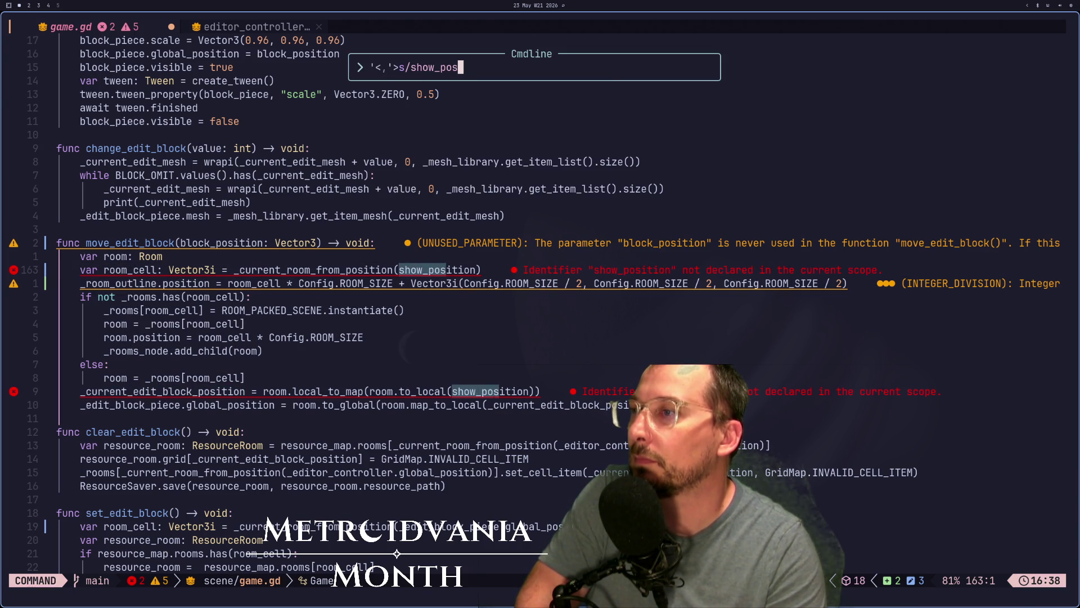
pyautogui.write('/b')
pyautogui.write('lock-')
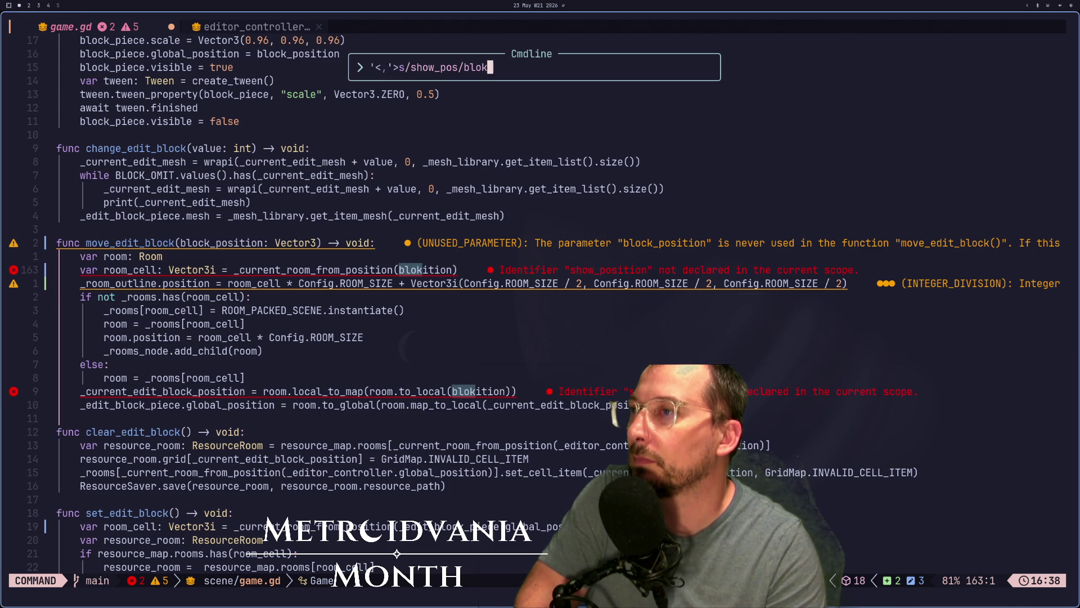
pyautogui.write('pos')
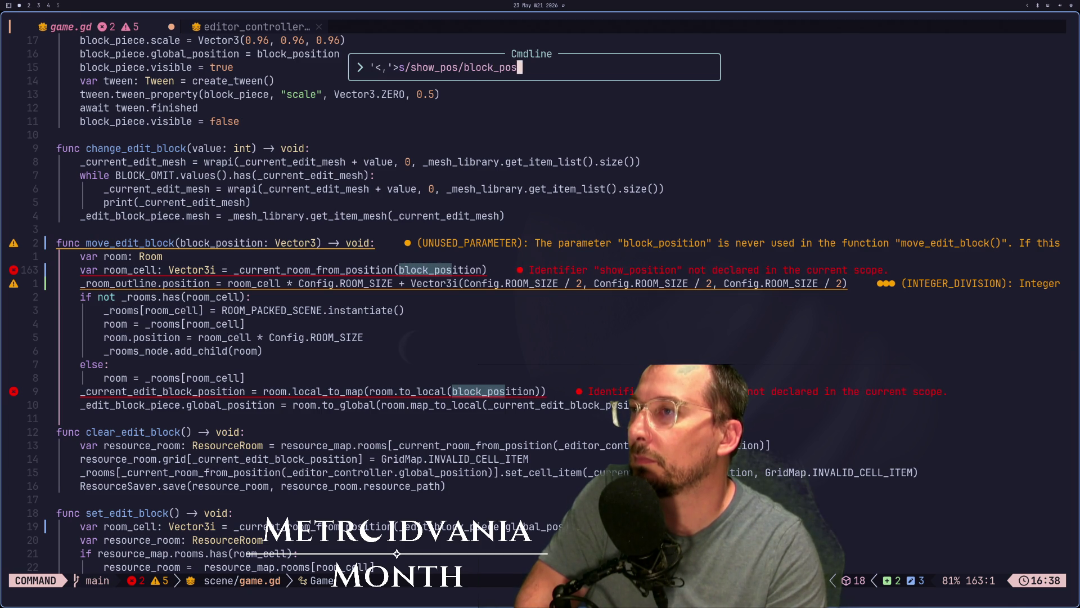
pyautogui.press('Return')
# Step: Save game.gd with the renamed block_position parameter and its uses
pyautogui.press('k')
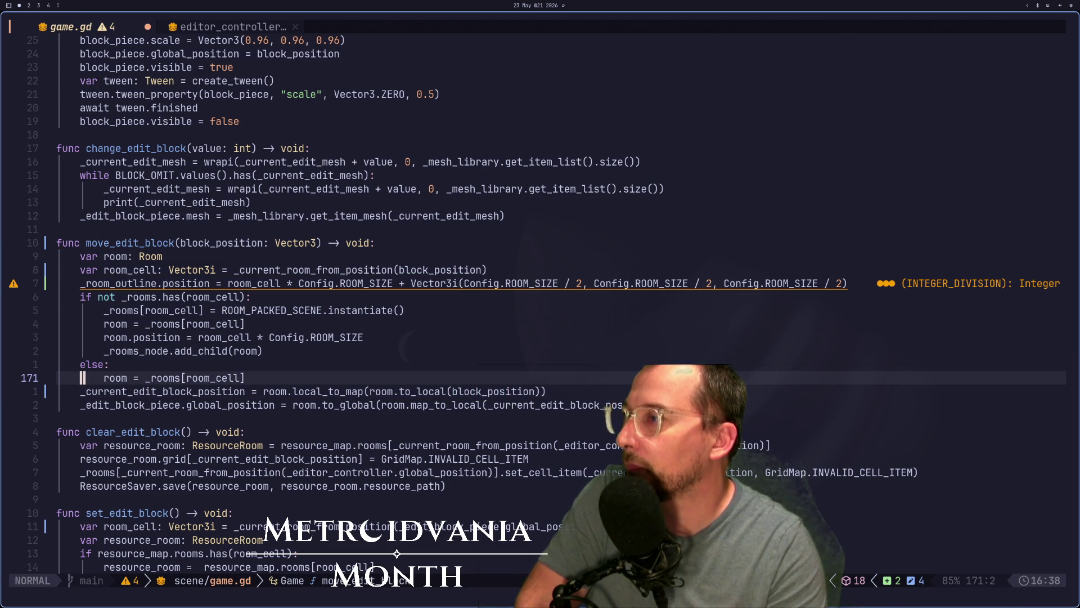
pyautogui.hotkey('shift', 'l')
pyautogui.hotkey('shift', 'h')
pyautogui.write(':w')
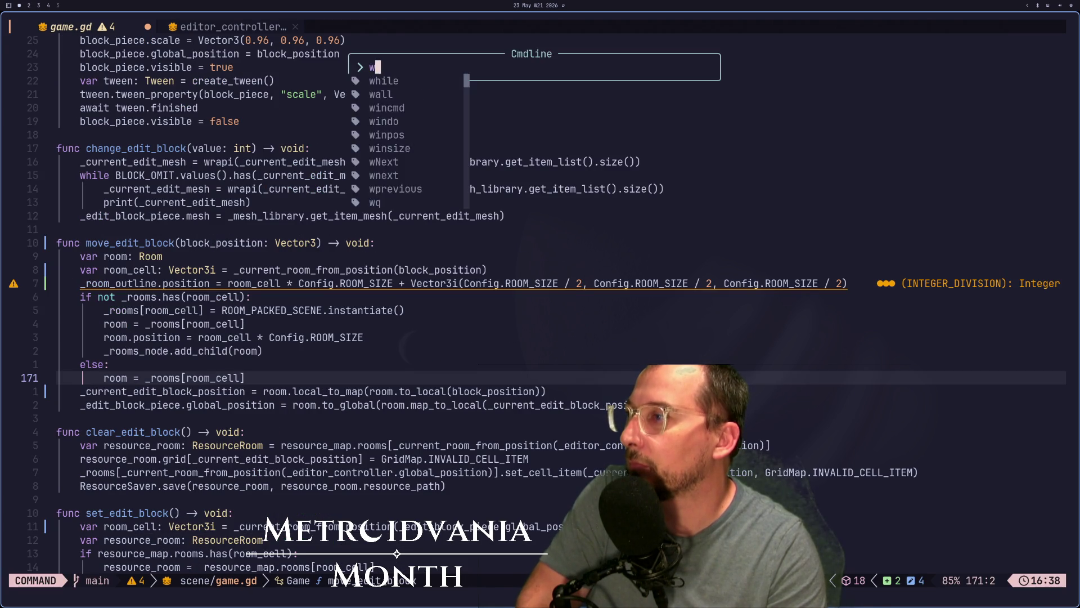
pyautogui.press('Return')
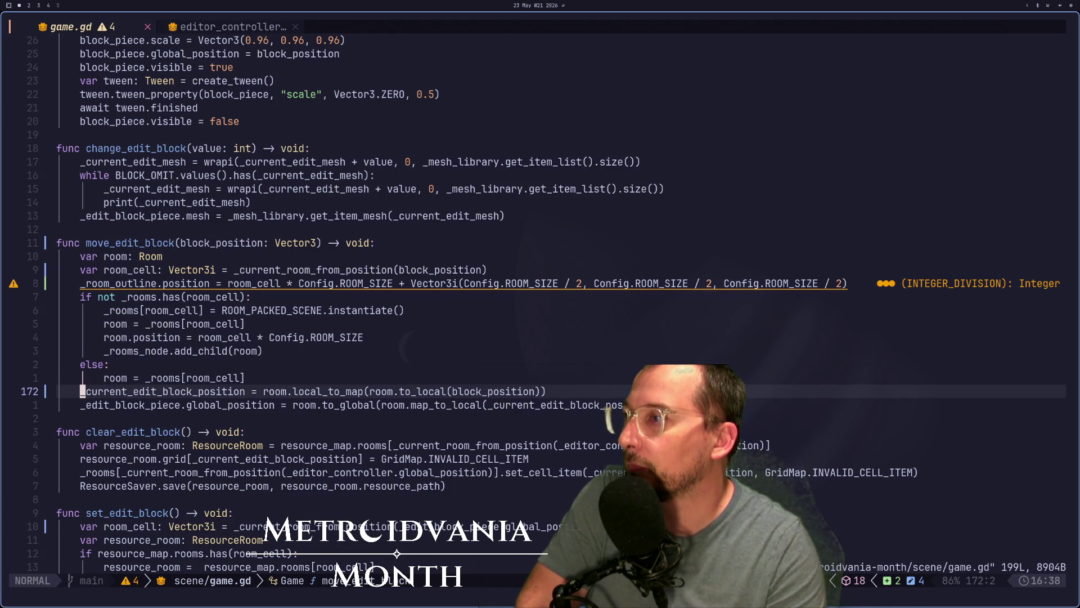
pyautogui.press('k')
pyautogui.press('k')
pyautogui.press('k')
pyautogui.press('j')
pyautogui.press('j')
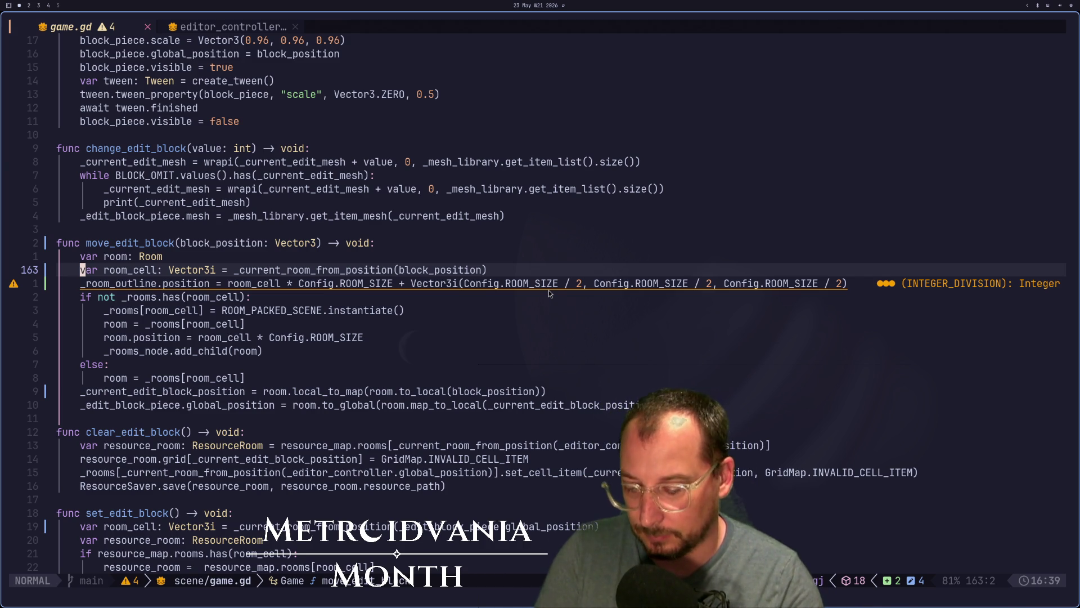
pyautogui.press('j')
pyautogui.press('j')
pyautogui.press('j')
pyautogui.press('j')
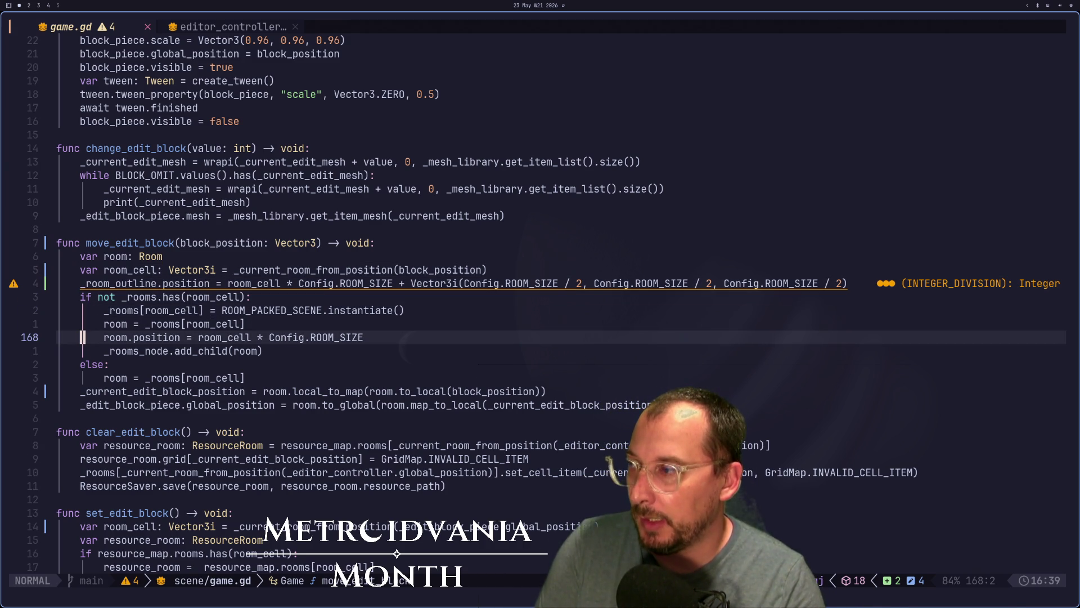
pyautogui.press('j')
pyautogui.press('j')
pyautogui.press('j')
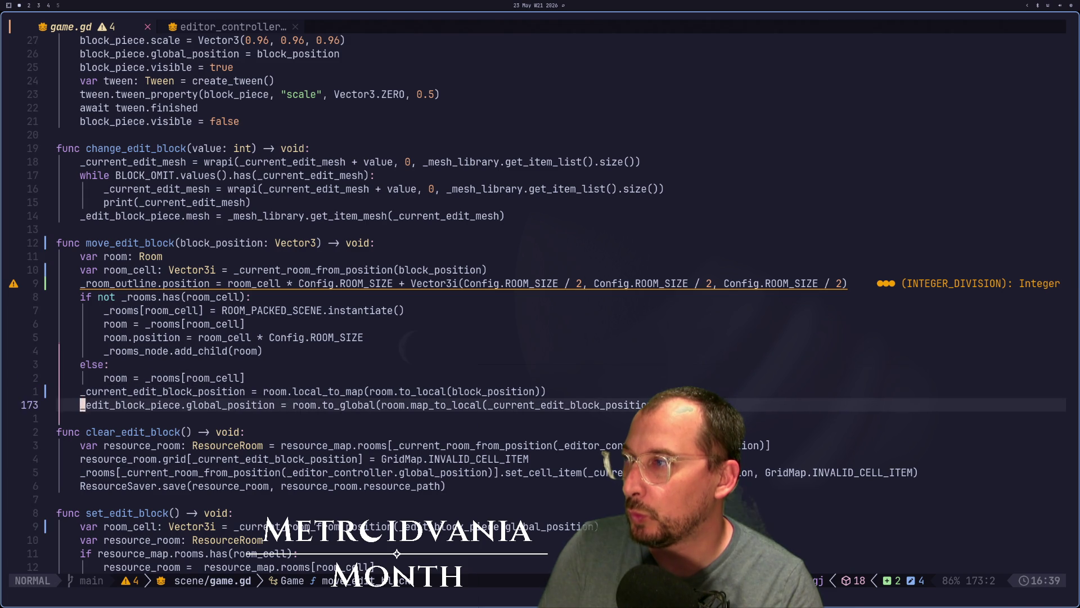
pyautogui.press('j')
pyautogui.press('j')
pyautogui.press('w')
pyautogui.press('e')
pyautogui.press('k')
pyautogui.press('k')
pyautogui.press('k')
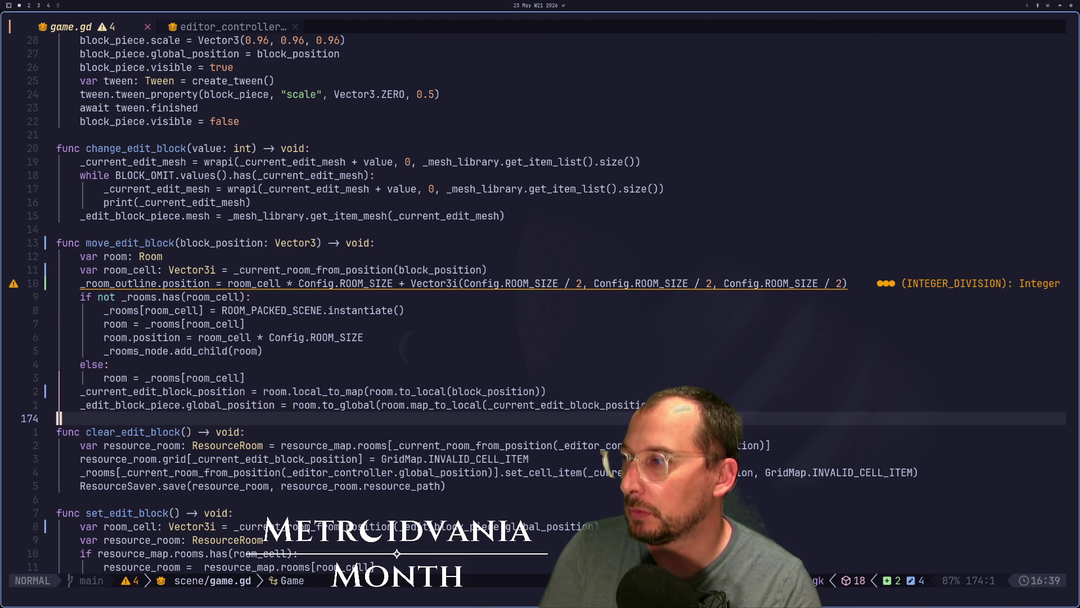
pyautogui.press('k')
pyautogui.press('b')
pyautogui.press('v')
pyautogui.press('l')
pyautogui.press('l')
pyautogui.press('l')
pyautogui.press('l')
pyautogui.press('l')
pyautogui.press('l')
pyautogui.press('y')
pyautogui.press('j')
pyautogui.press('j')
pyautogui.press('j')
pyautogui.press('j')
pyautogui.press('j')
pyautogui.press('j')
pyautogui.press('k')
pyautogui.press('k')
pyautogui.press('k')
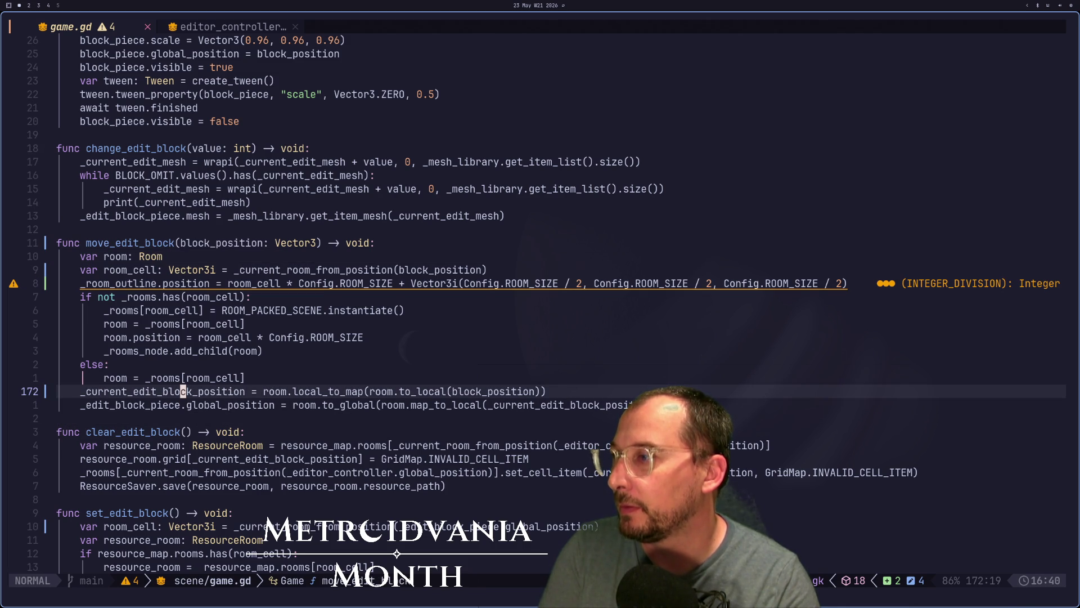
pyautogui.press('l')
pyautogui.press('l')
pyautogui.press('l')
pyautogui.press('l')
pyautogui.press('l')
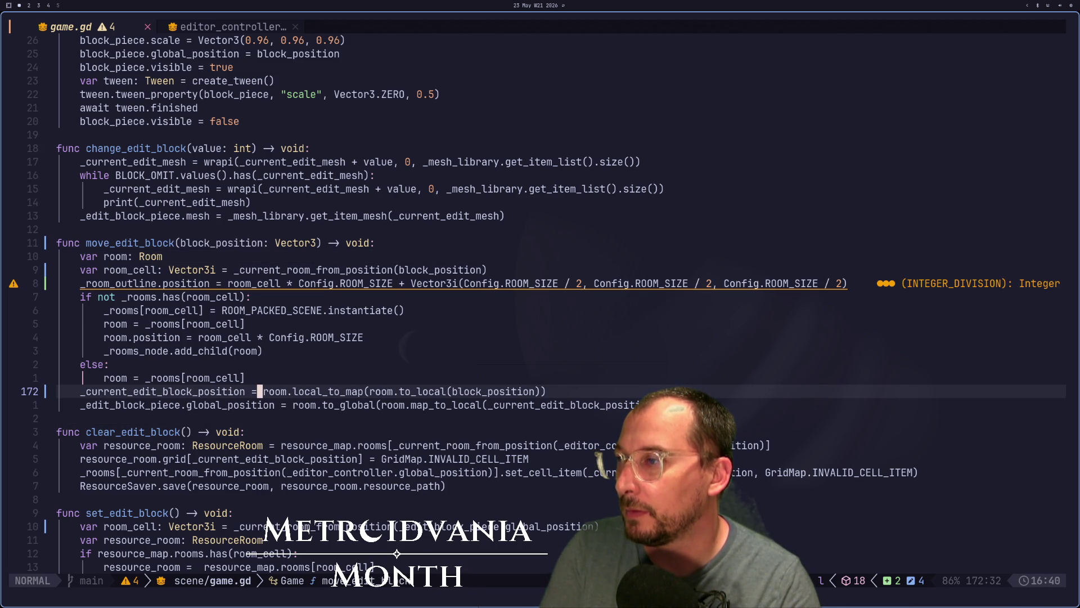
pyautogui.press('l')
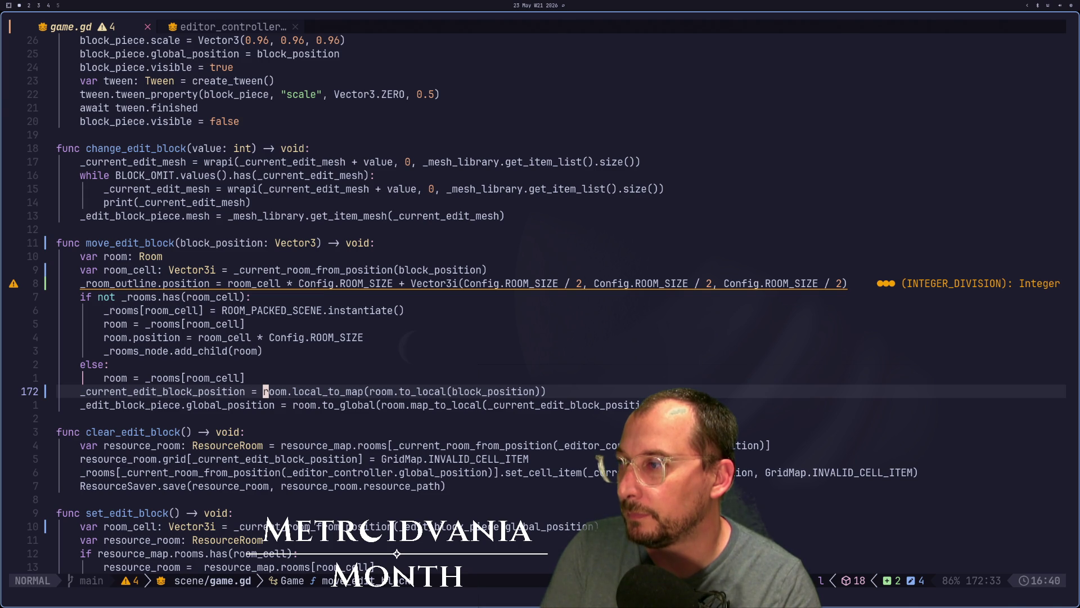
pyautogui.press('k')
pyautogui.press('j')
pyautogui.press('h')
pyautogui.press('l')
pyautogui.press('h')
pyautogui.press('h')
pyautogui.press('h')
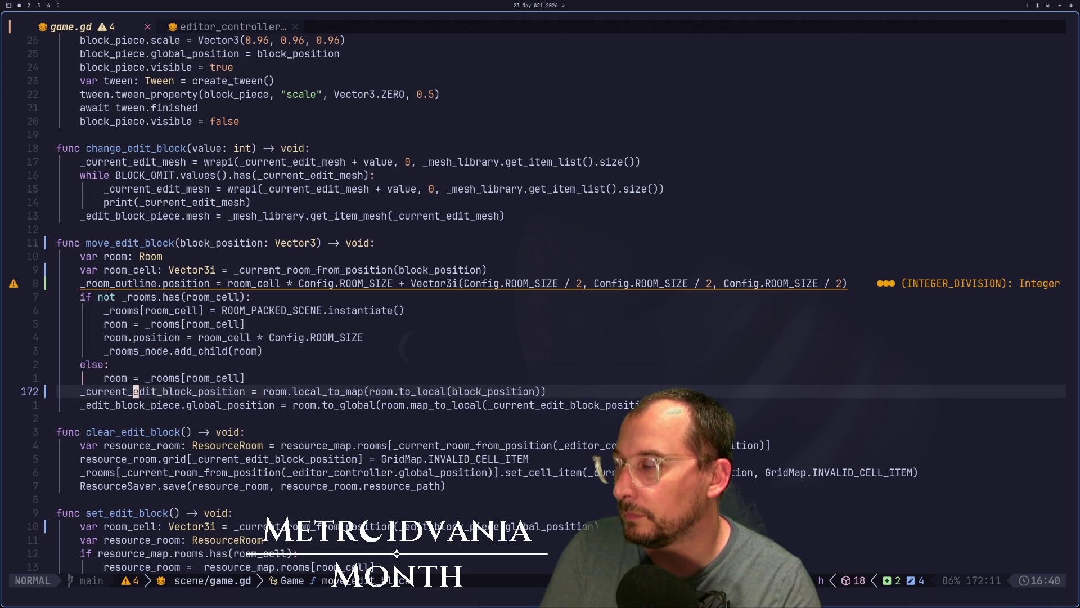
pyautogui.press('h')
pyautogui.press('h')
pyautogui.press('h')
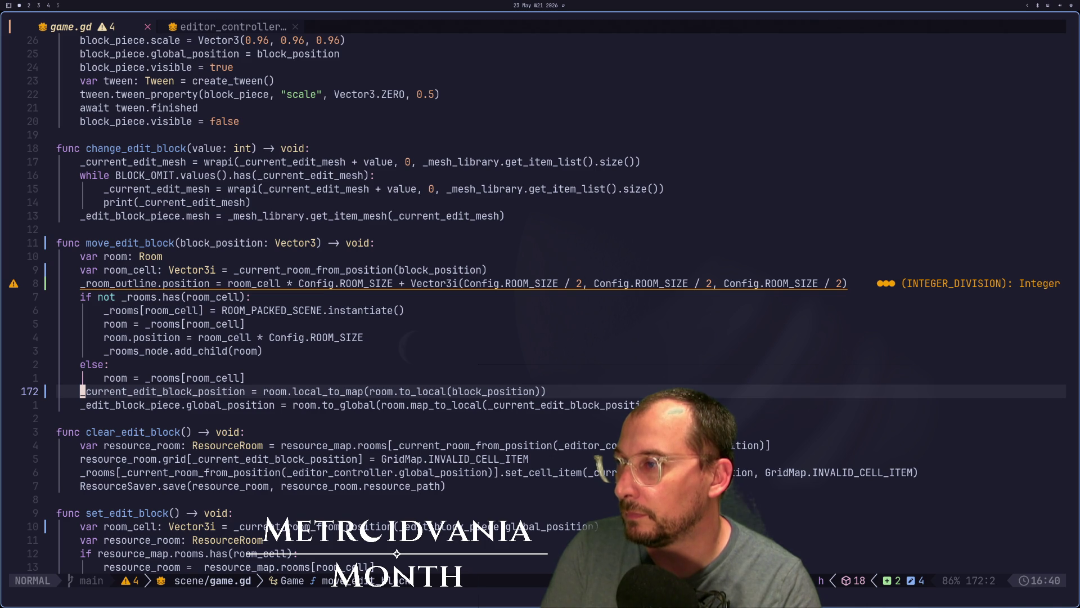
pyautogui.press('l')
pyautogui.press('l')
pyautogui.press('l')
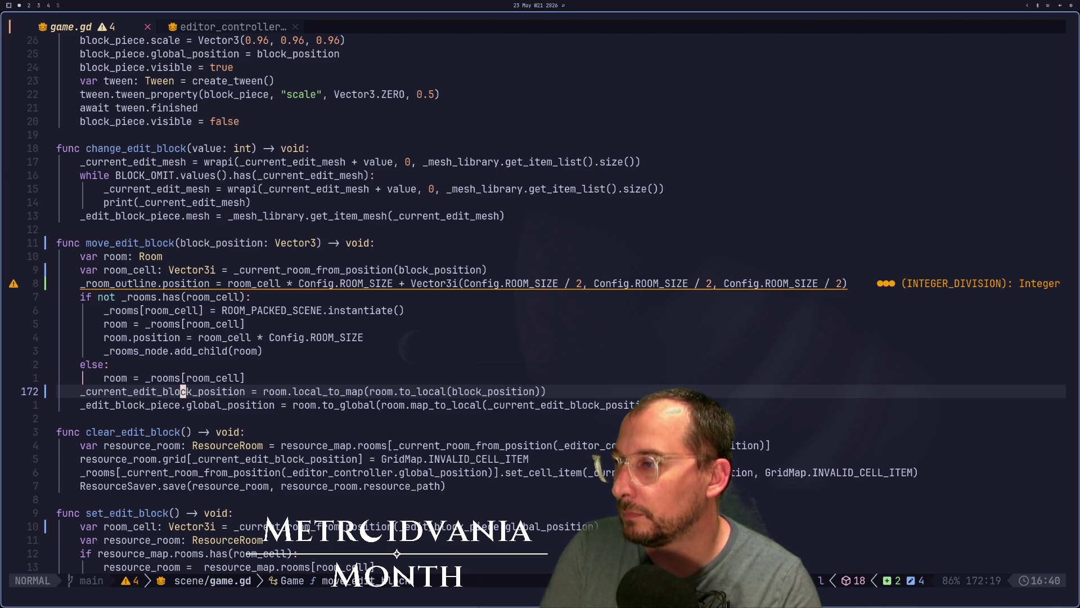
pyautogui.press('j')
pyautogui.press('j')
pyautogui.press('j')
pyautogui.press('h')
pyautogui.press('h')
pyautogui.press('h')
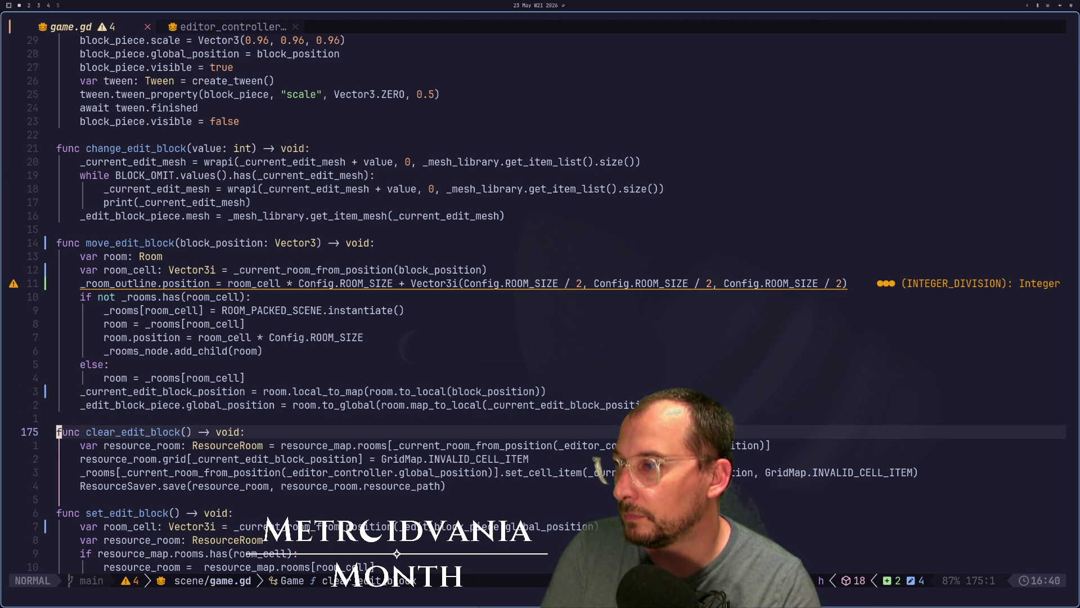
pyautogui.press('j')
pyautogui.press('j')
pyautogui.press('k')
pyautogui.hotkey('shift', 'v')
pyautogui.press('j')
pyautogui.press('j')
pyautogui.press('j')
# Step: Substitute _current_edit_block_position with block_position over the clear_edit_block and set_edit_block lines
pyautogui.press('k')
pyautogui.press('k')
pyautogui.press('k')
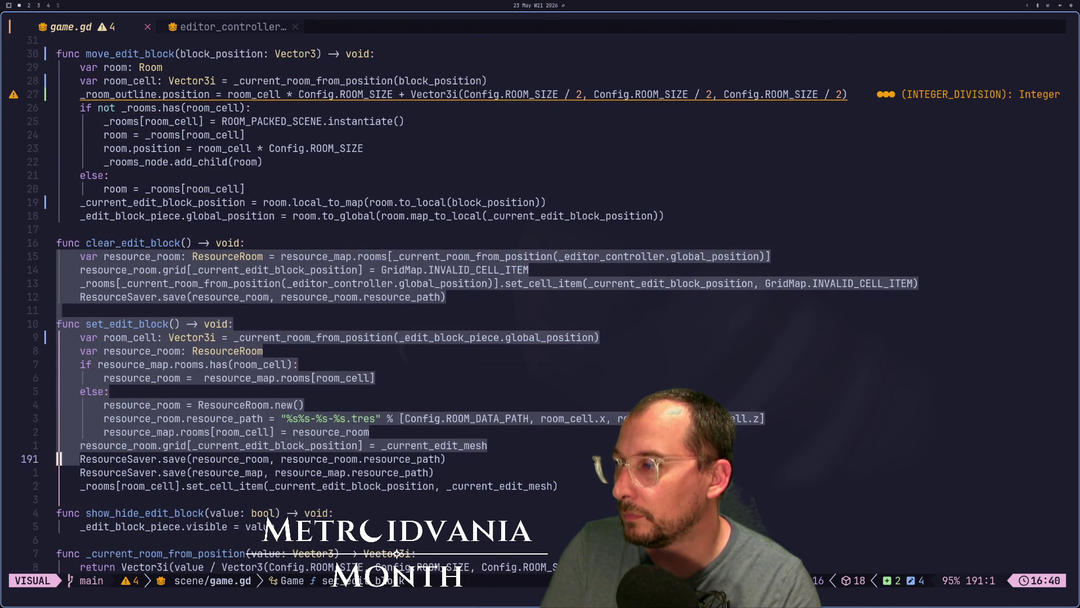
pyautogui.press('j')
pyautogui.press('j')
pyautogui.press('j')
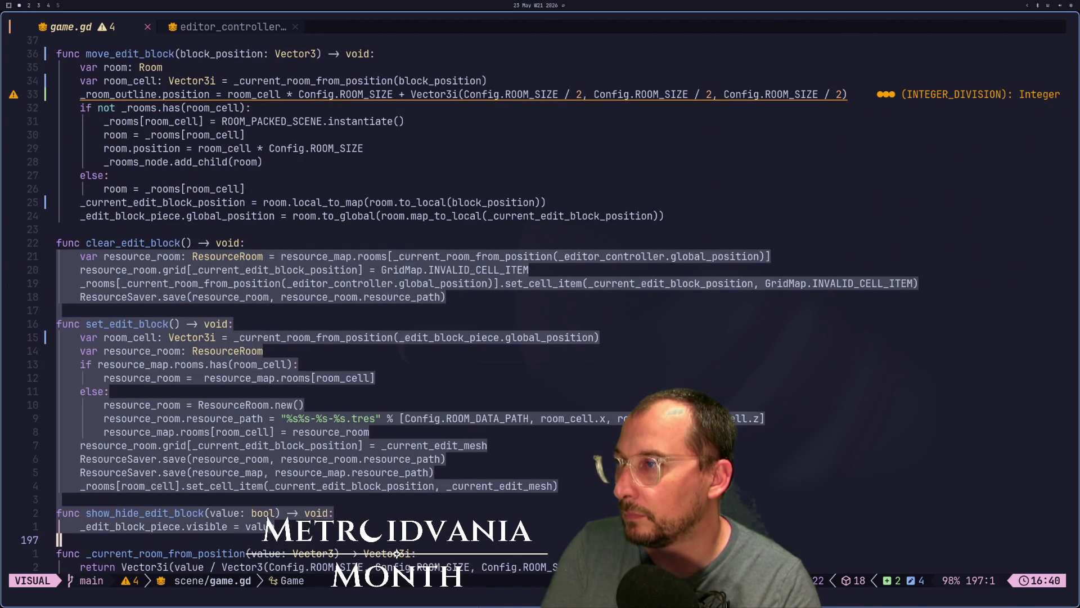
pyautogui.press(':')
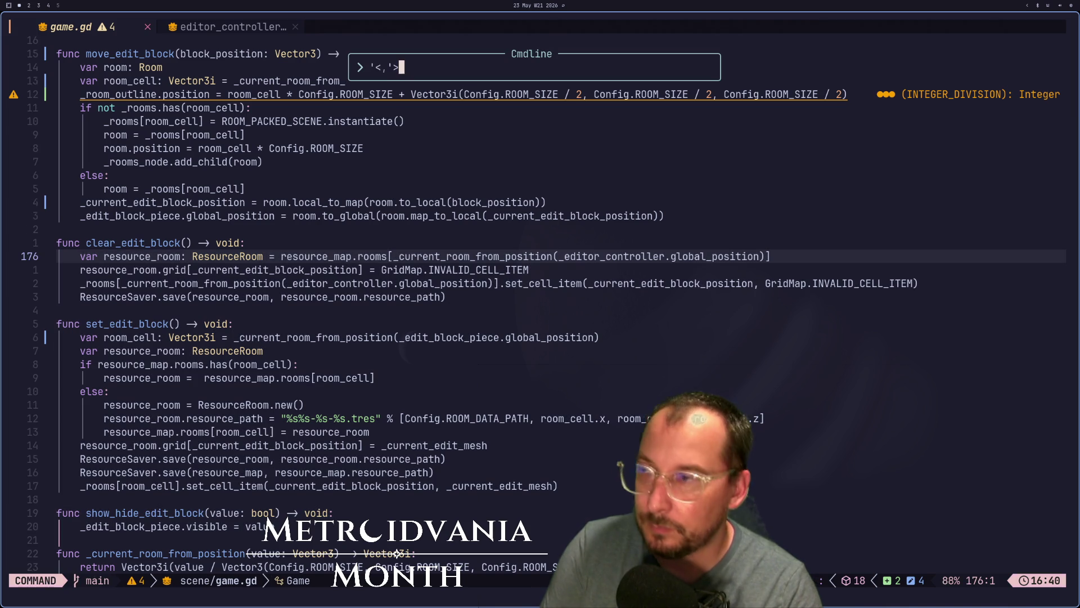
pyautogui.write('s/')
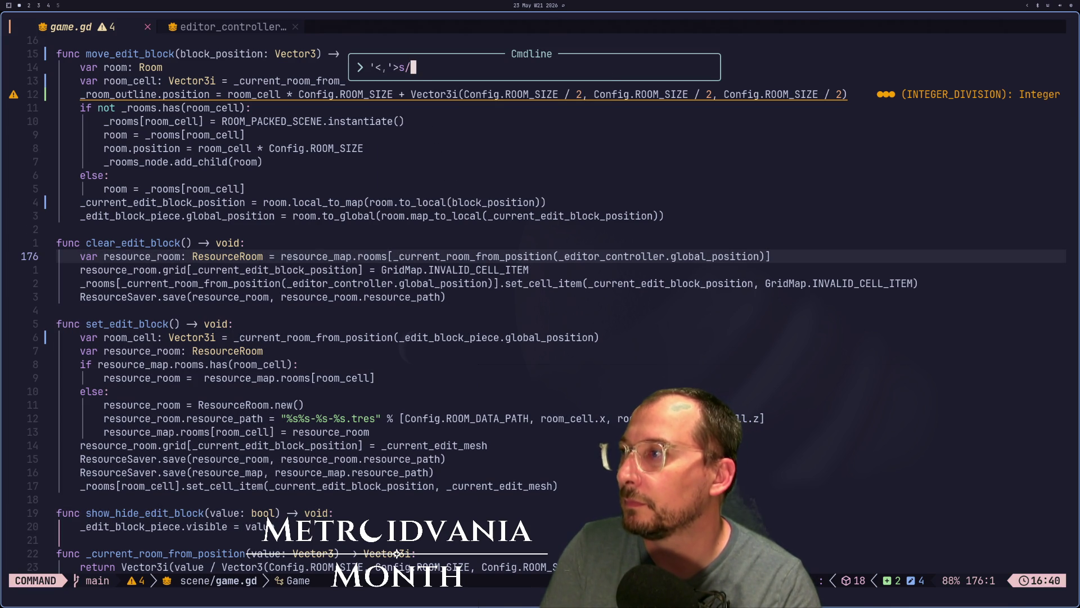
pyautogui.write('_current_')
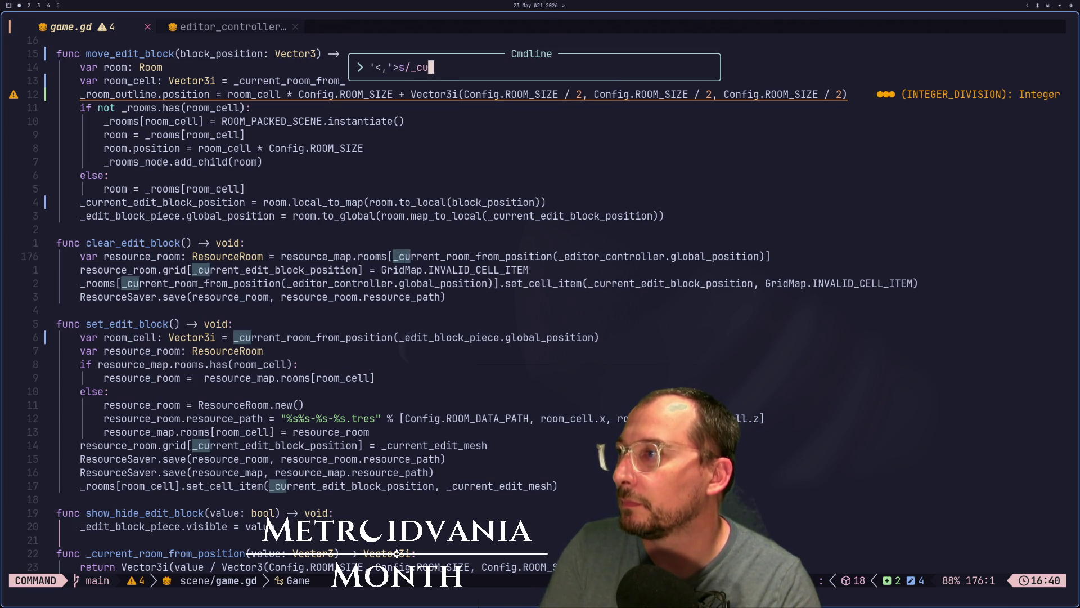
pyautogui.write('ed')
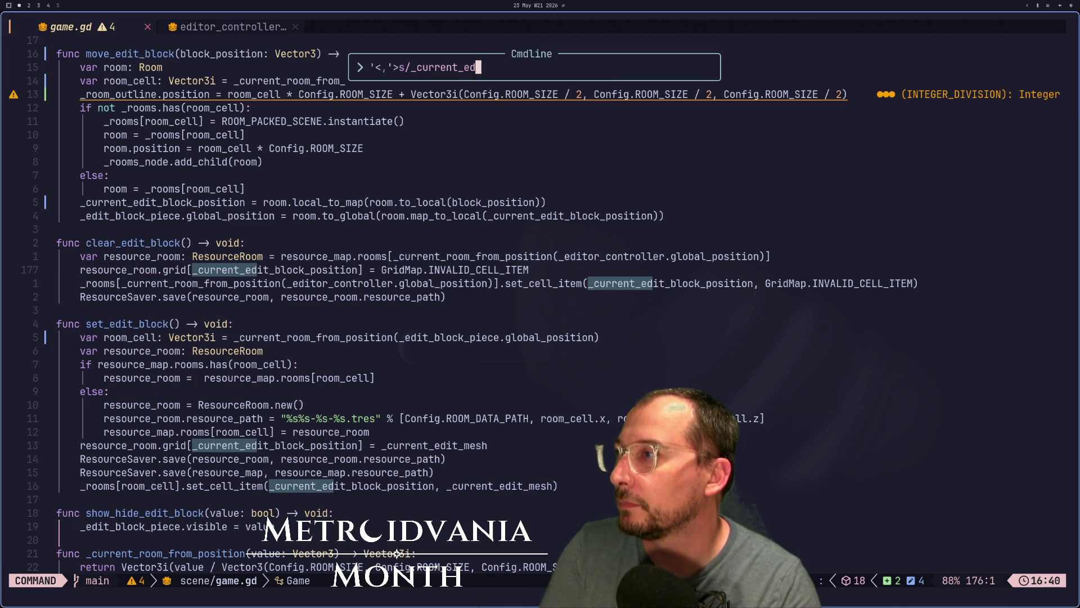
pyautogui.write('it_block_')
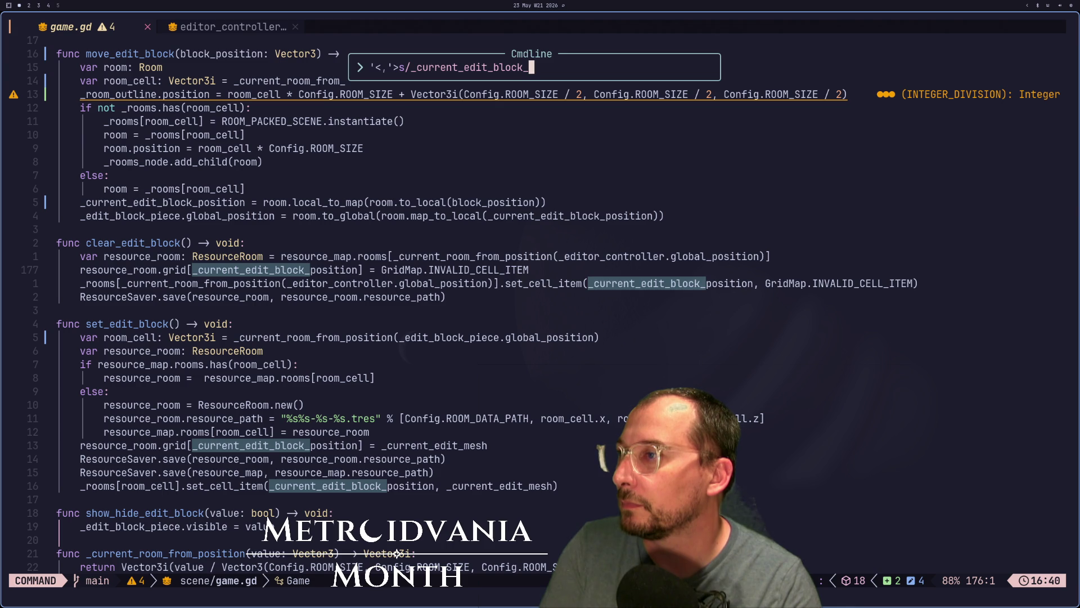
pyautogui.write('position/_')
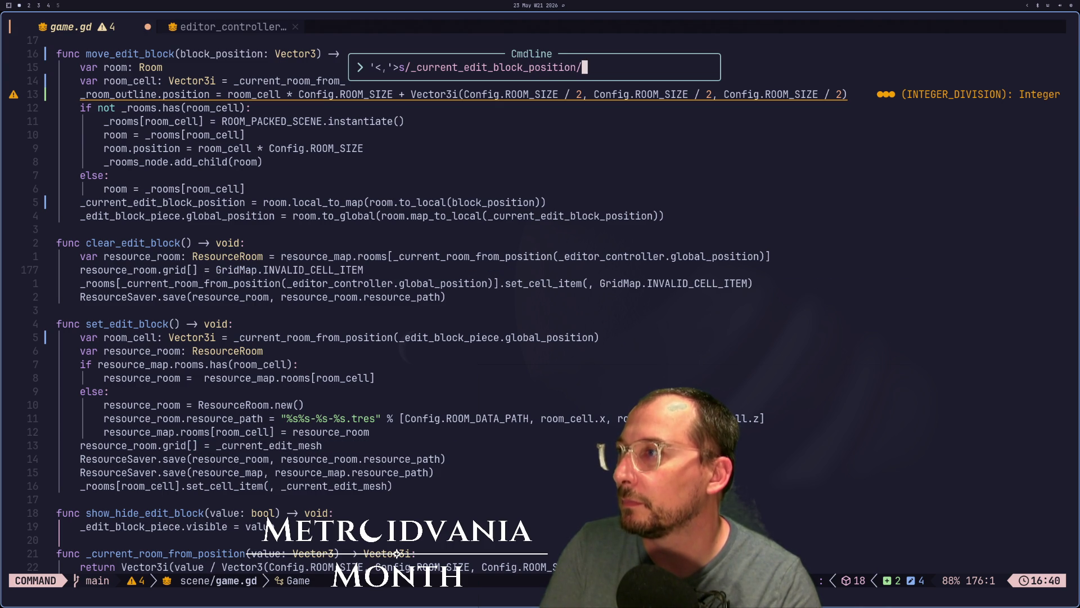
pyautogui.press('BackSpace')
pyautogui.write('block_position')
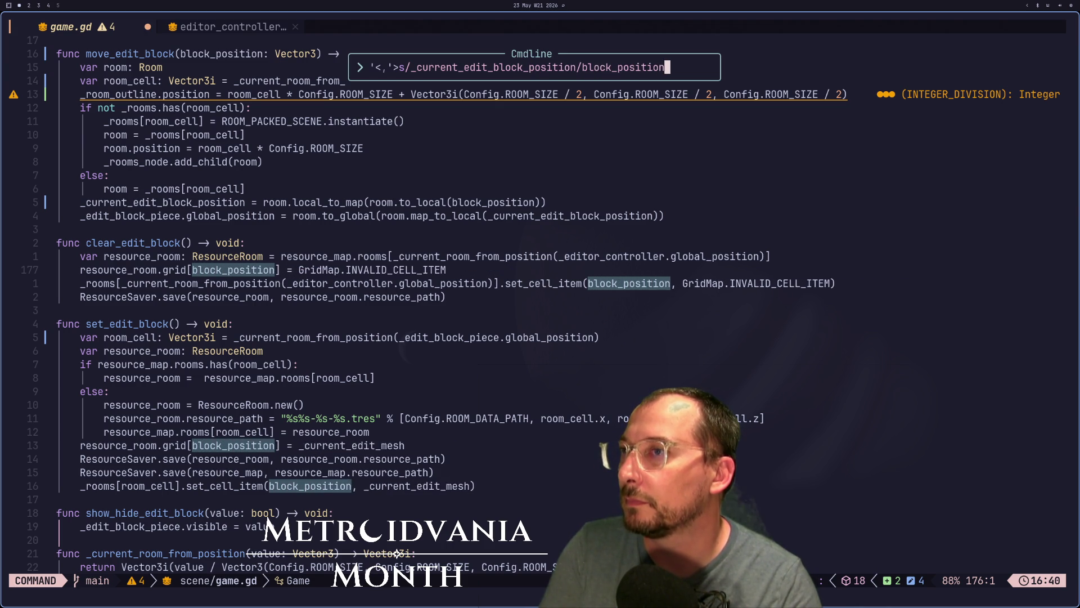
pyautogui.press('Return')
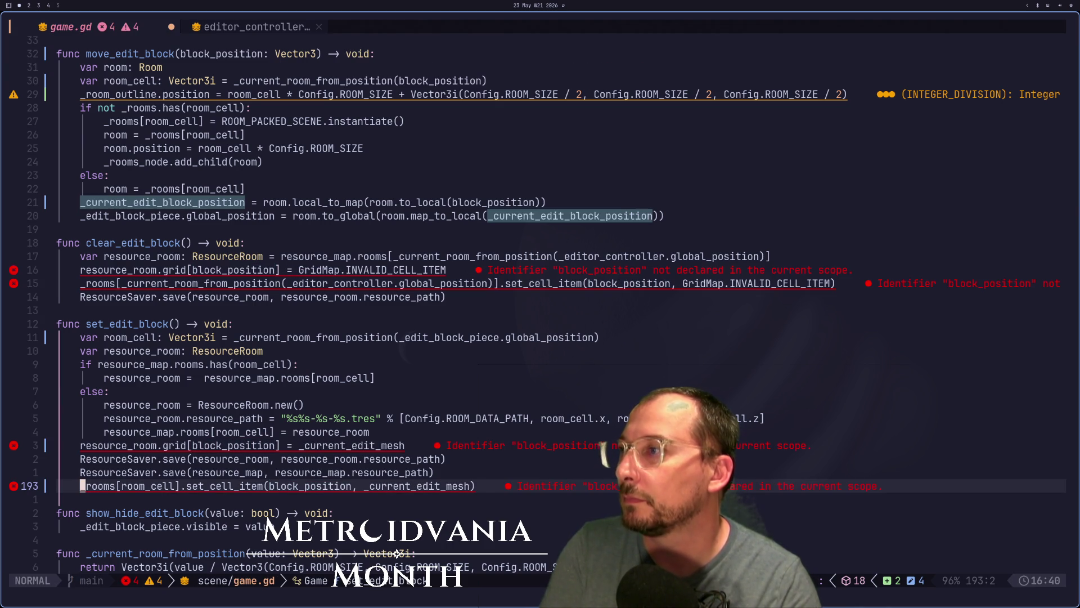
# Step: Copy 'block_position: Vector3' from move_edit_block's signature
pyautogui.press('2')
pyautogui.press('0')
pyautogui.press('k')
pyautogui.press('w')
pyautogui.press('w')
pyautogui.press('w')
pyautogui.press('v')
pyautogui.press('l')
pyautogui.press('l')
pyautogui.press('l')
pyautogui.press('l')
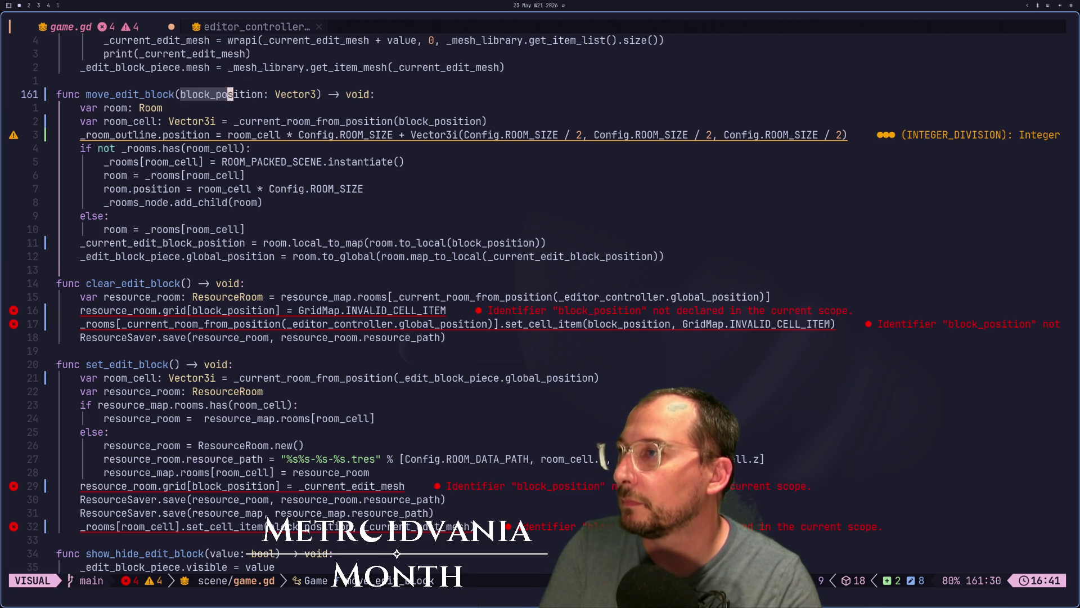
pyautogui.press('e')
pyautogui.press('y')
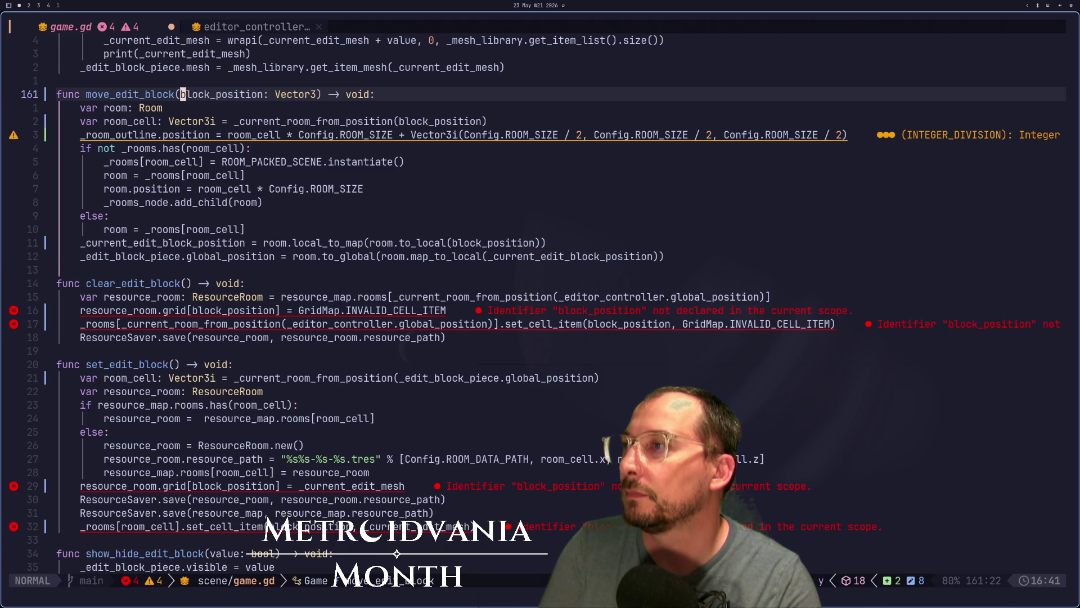
# Step: Paste the block_position: Vector3 parameter into clear_edit_block and set_edit_block, then save game.gd
pyautogui.press('j')
pyautogui.press('j')
pyautogui.press('j')
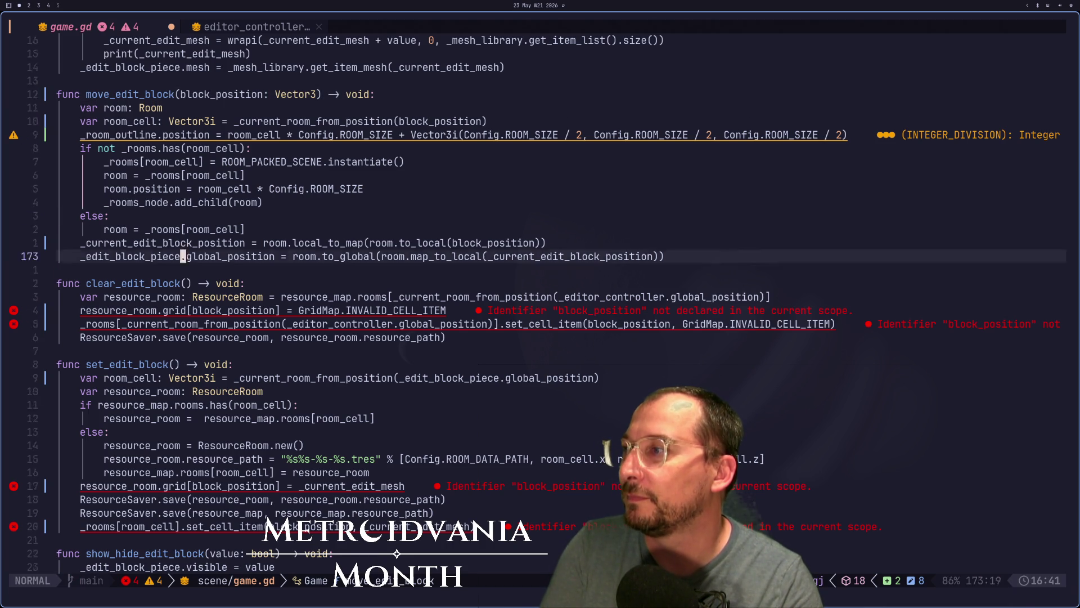
pyautogui.press('P')
pyautogui.press('u')
pyautogui.press('p')
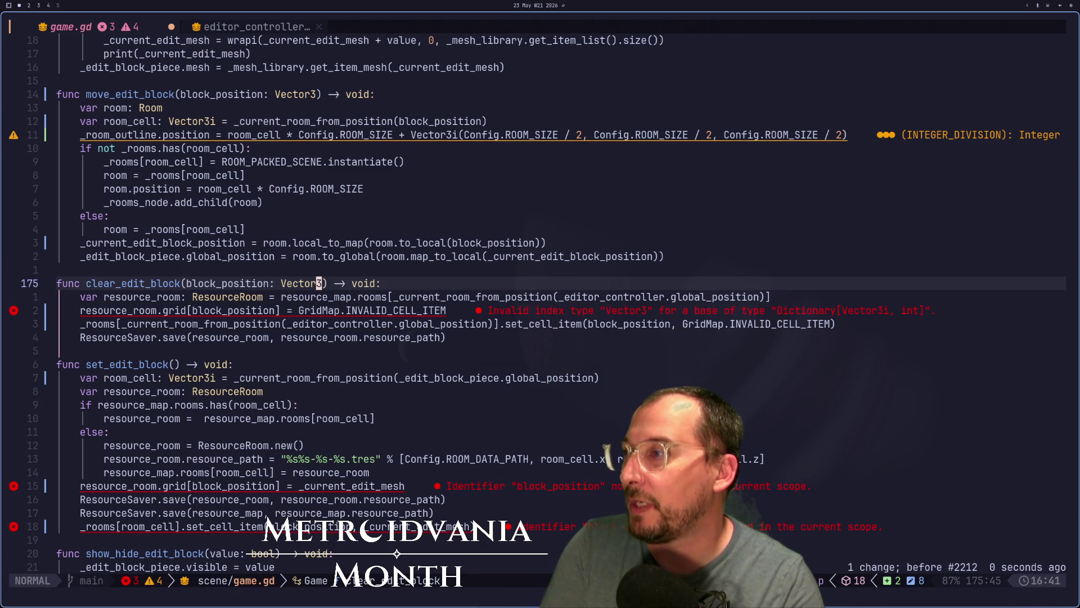
pyautogui.press('j')
pyautogui.press('j')
pyautogui.press('j')
pyautogui.press('b')
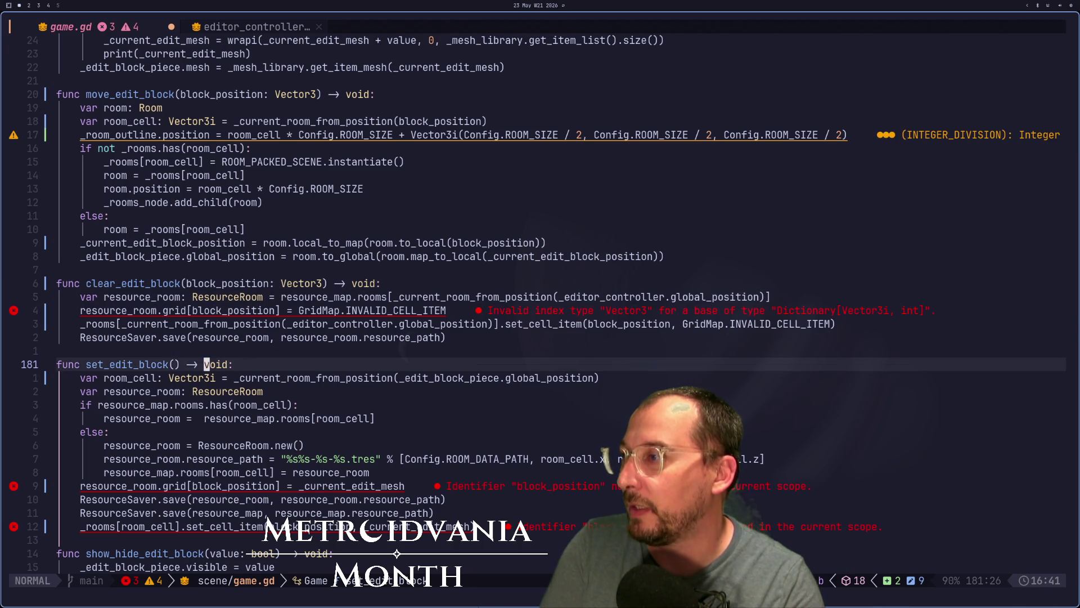
pyautogui.press('p')
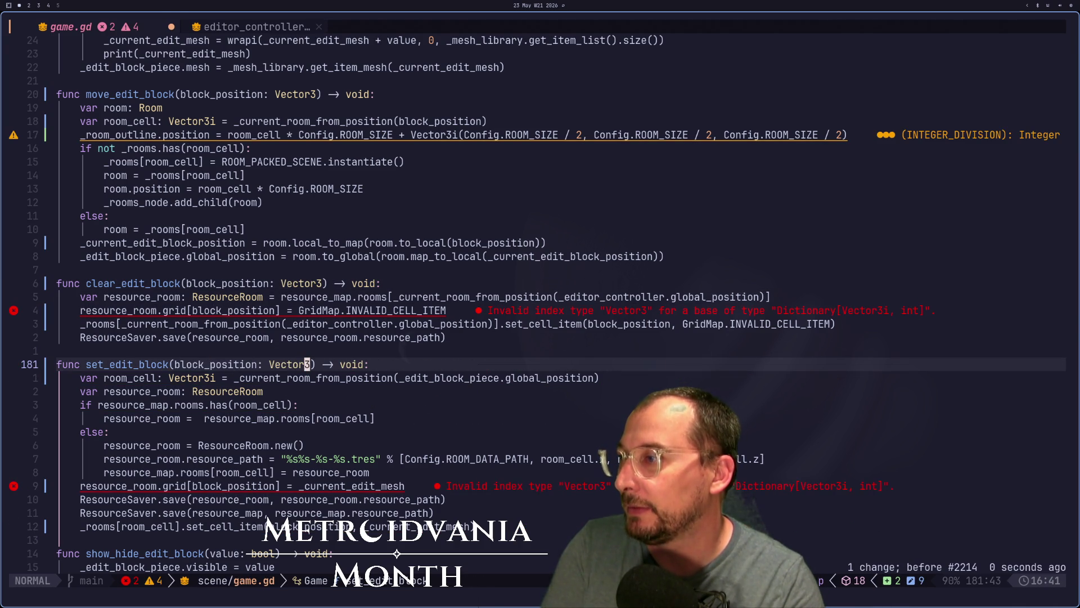
pyautogui.write(':w')
pyautogui.press('Return')
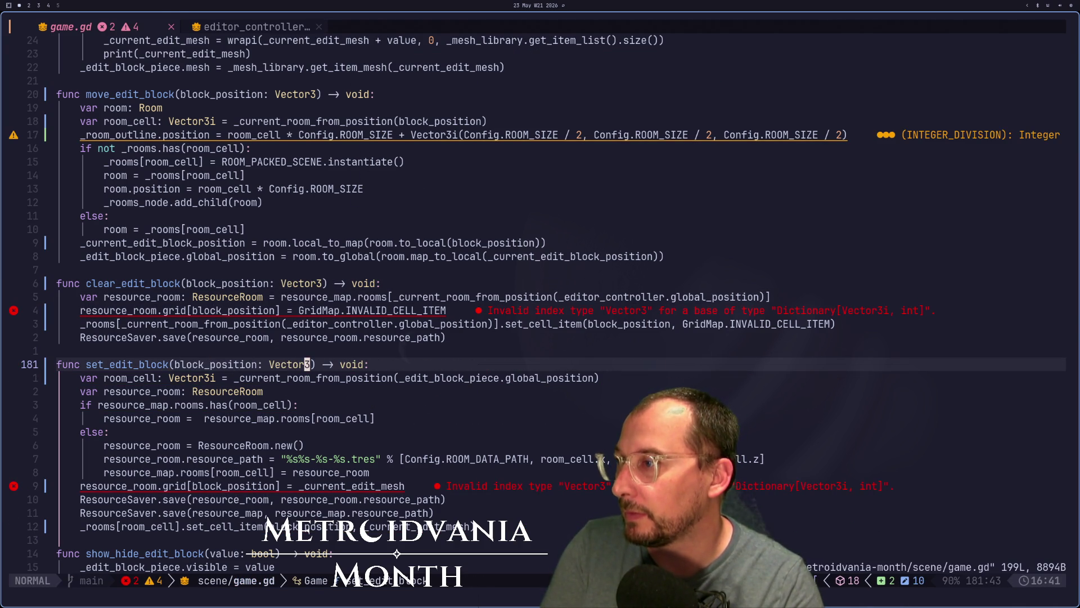
# Step: Undo the block_position changes, save the reverted game.gd, and return to Godot
pyautogui.press('h')
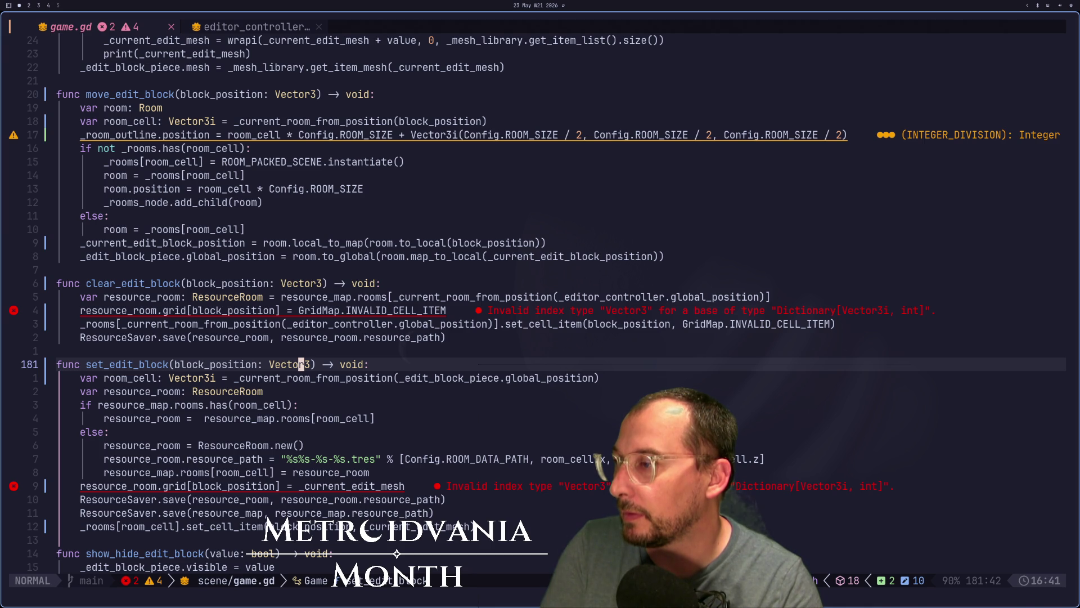
pyautogui.press('j')
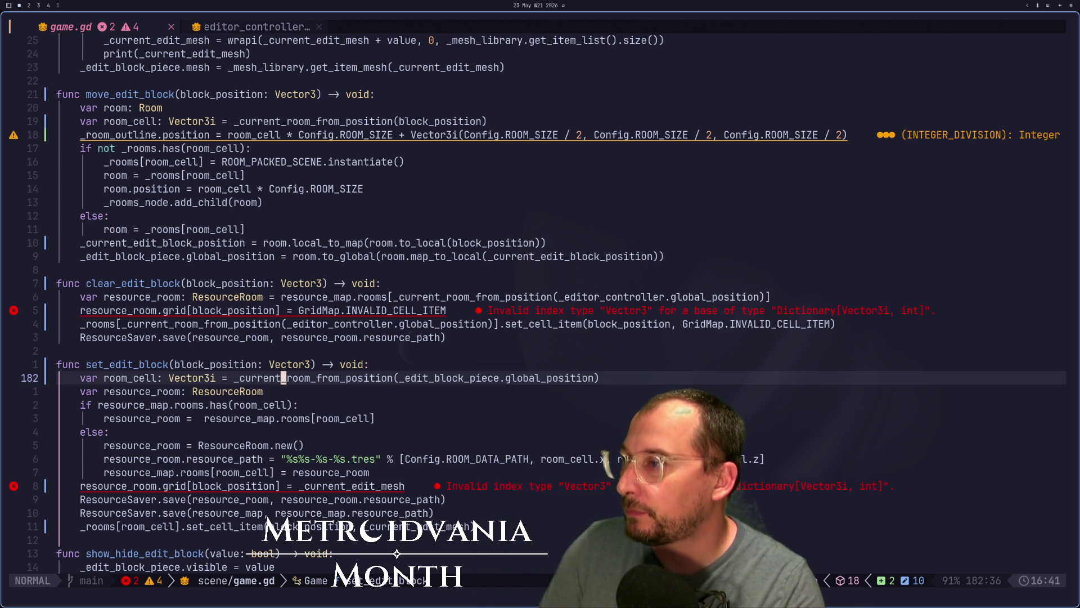
pyautogui.press('u')
pyautogui.press('u')
pyautogui.write('u')
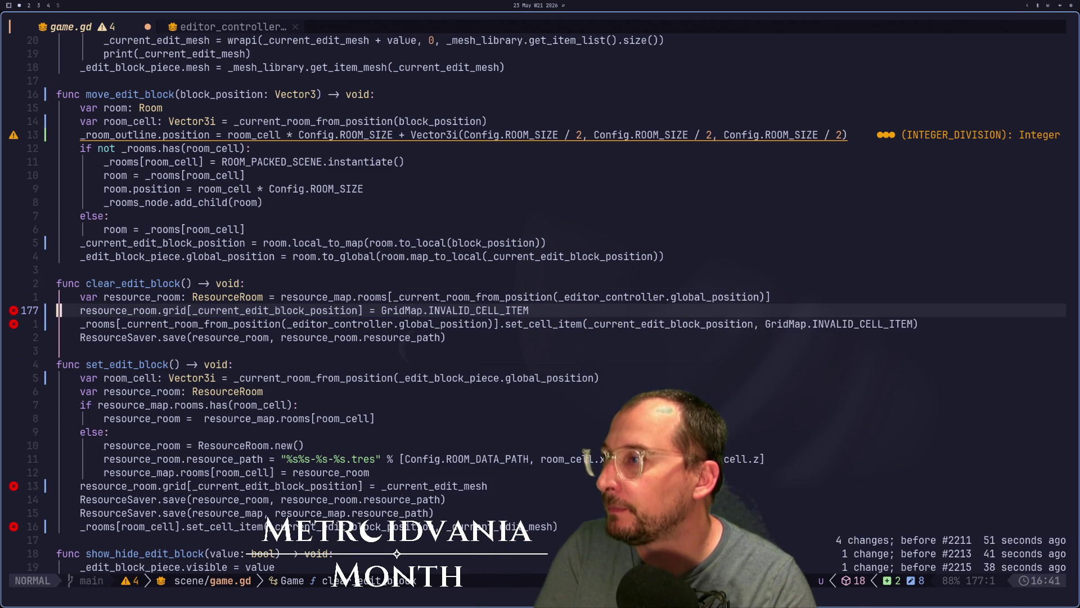
pyautogui.write(':w')
pyautogui.press('Return')
pyautogui.press('super+2')
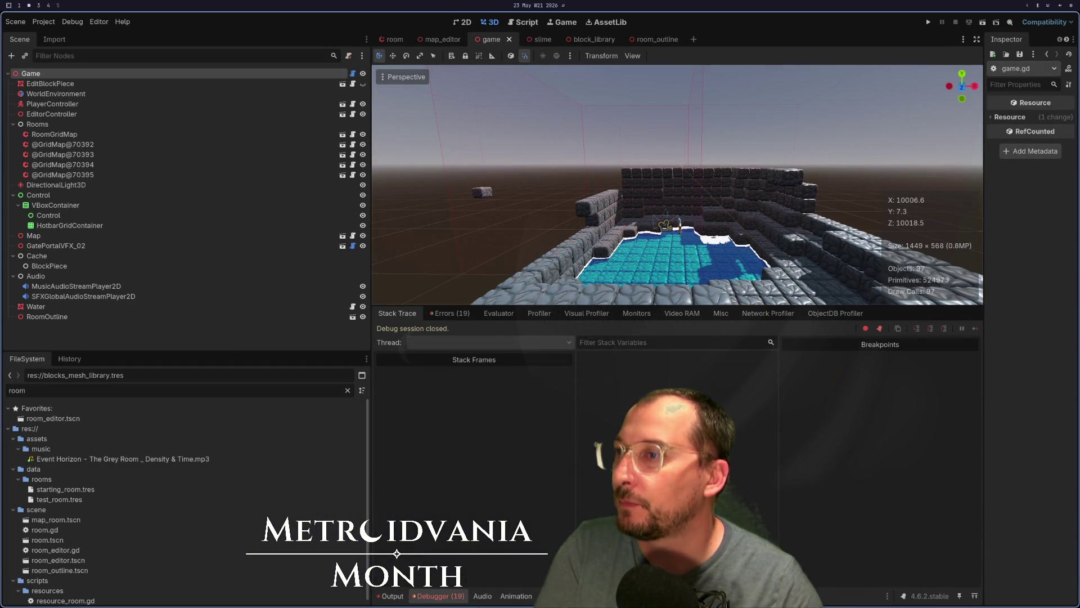
# Step: Run the game and rebuild the rooms via Build Rooms on the Game node's Inspector
pyautogui.click(927, 23)
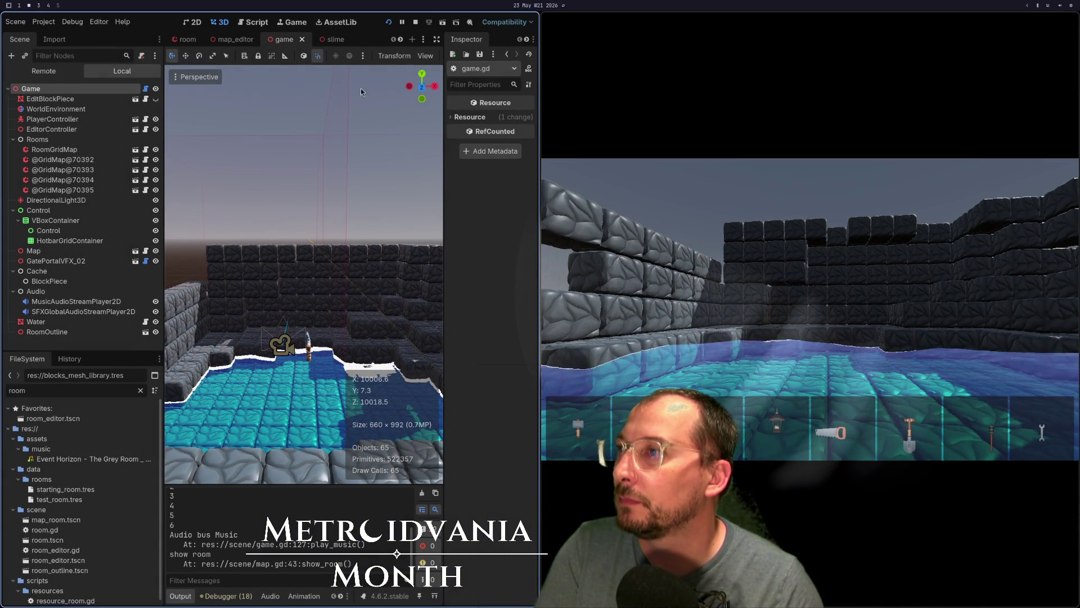
pyautogui.scroll(-6, 299, 232)
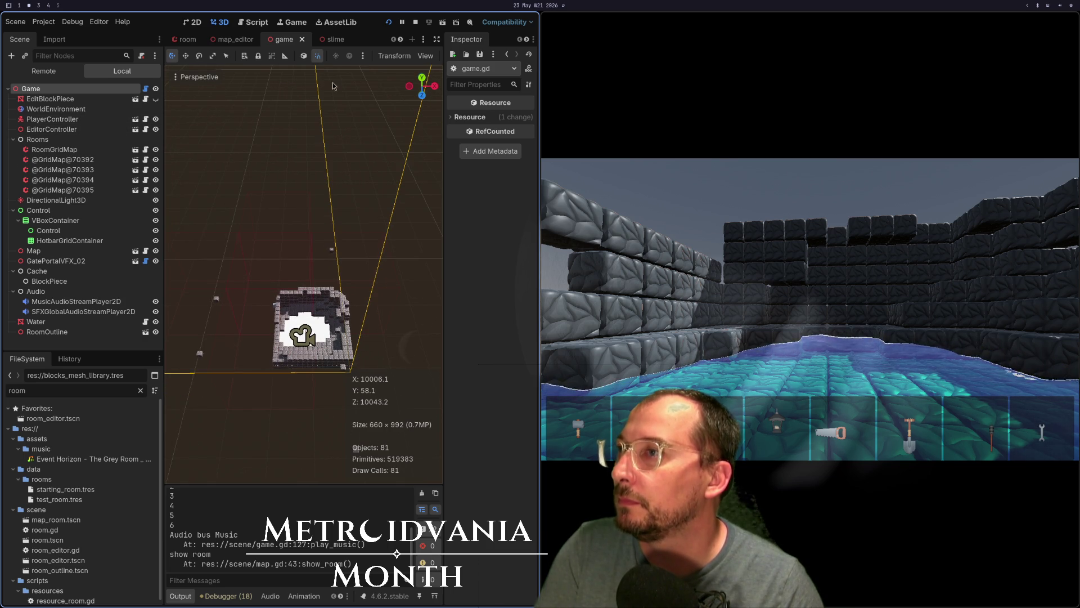
pyautogui.click(56, 89)
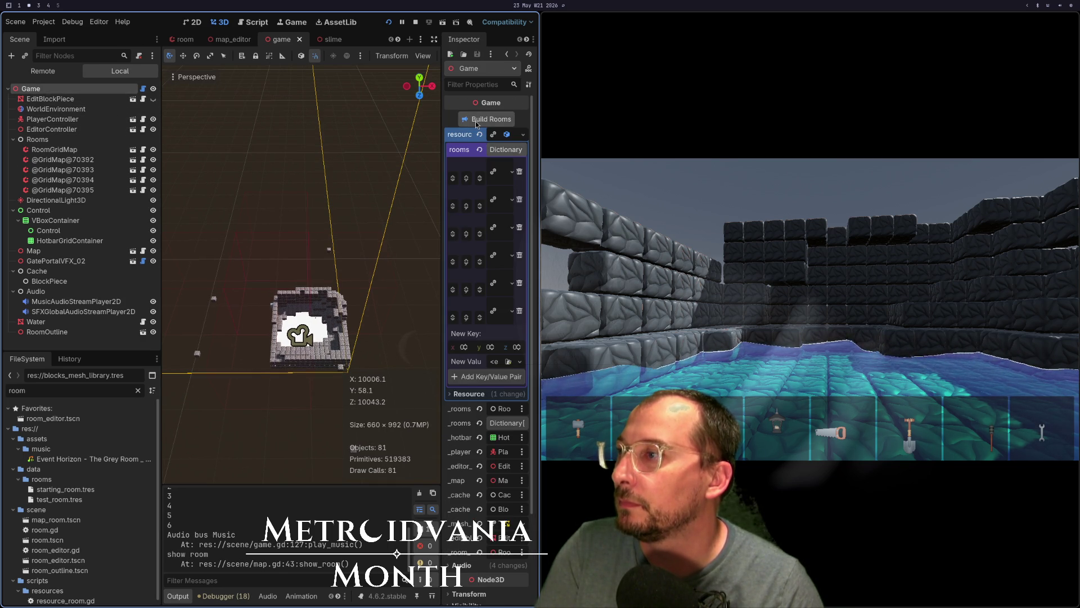
pyautogui.click(475, 121)
pyautogui.moveTo(242, 197); pyautogui.dragTo(290, 178)
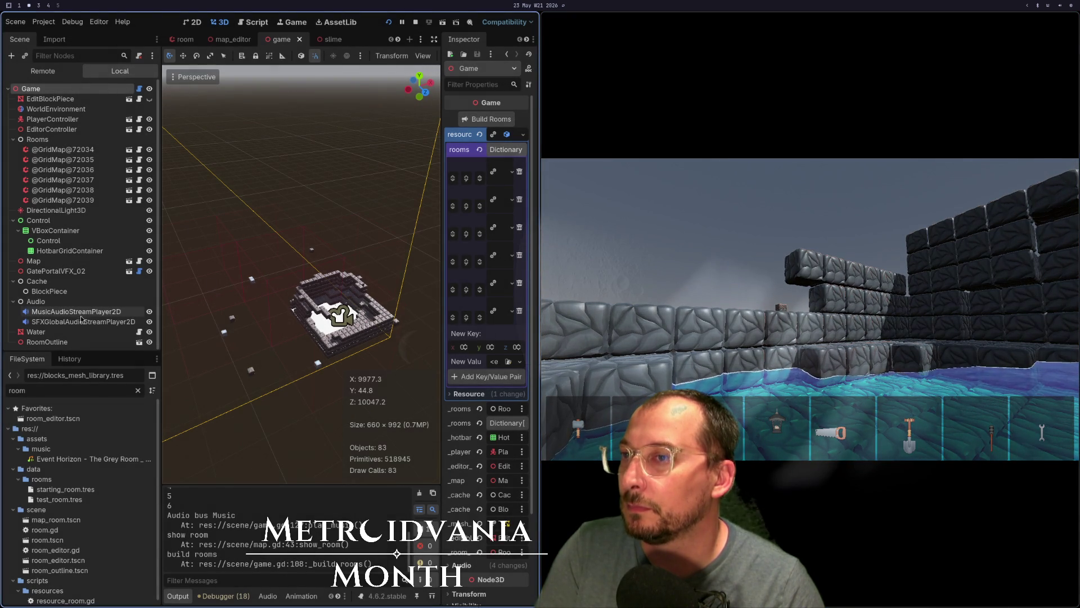
# Step: Save the scene, stop the game, and run it again
pyautogui.hotkey('ctrl', 's')
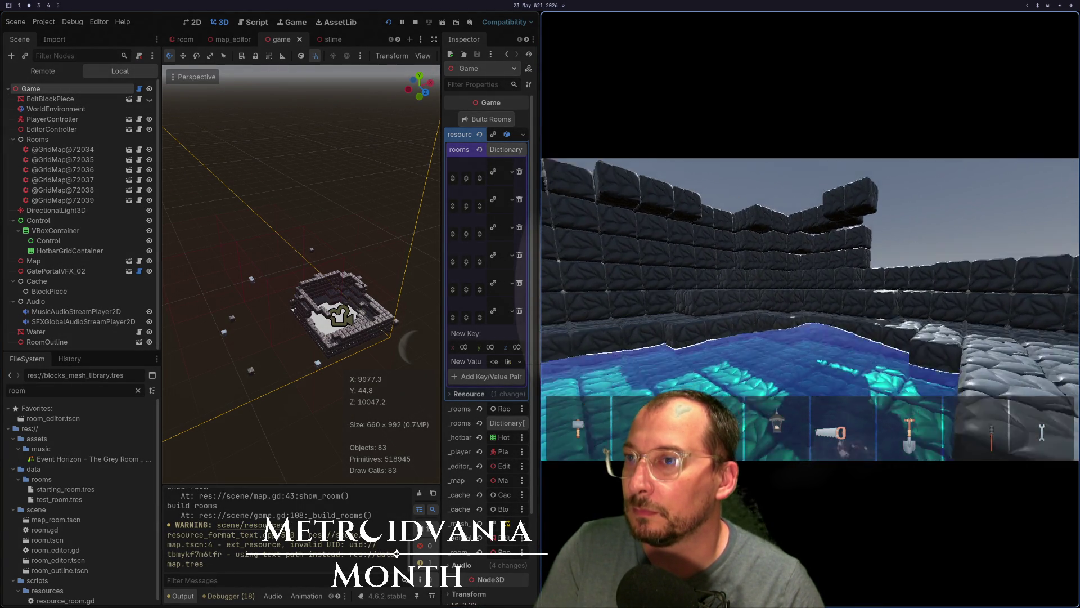
pyautogui.press('Escape')
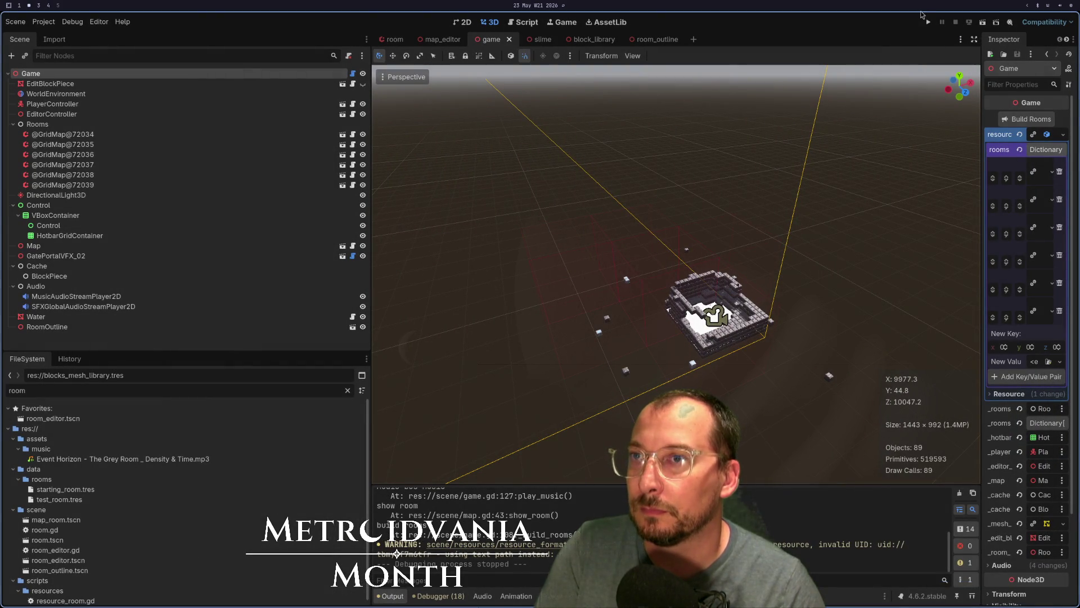
pyautogui.click(925, 22)
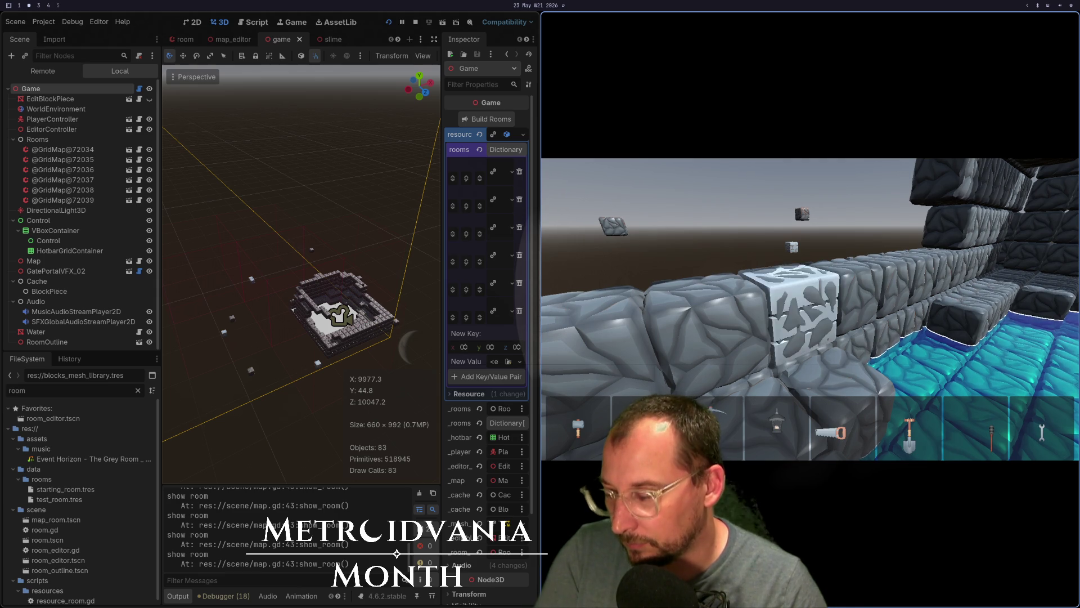
# Step: Cycle the hotbar block and place blocks until the debugger breaks, then resume
pyautogui.scroll(-7, 810, 309)
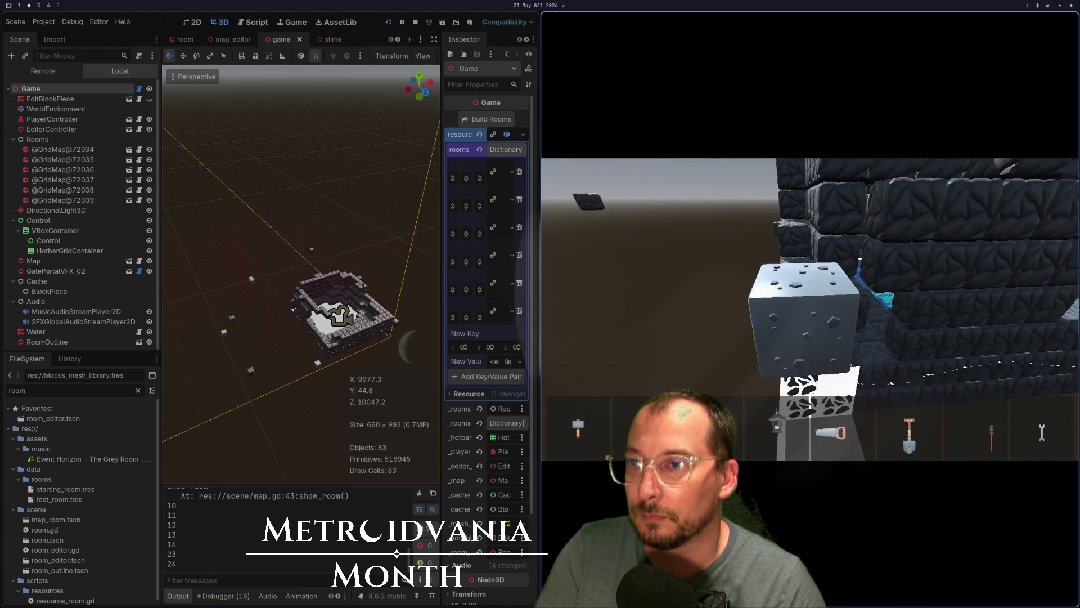
pyautogui.scroll(-3, 811, 310)
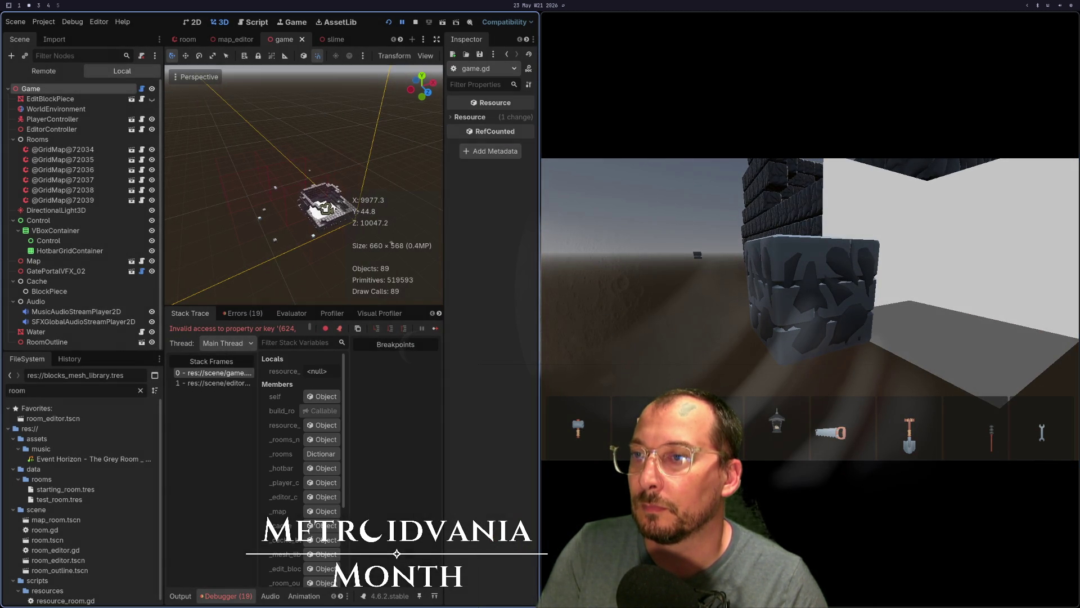
pyautogui.click(436, 328)
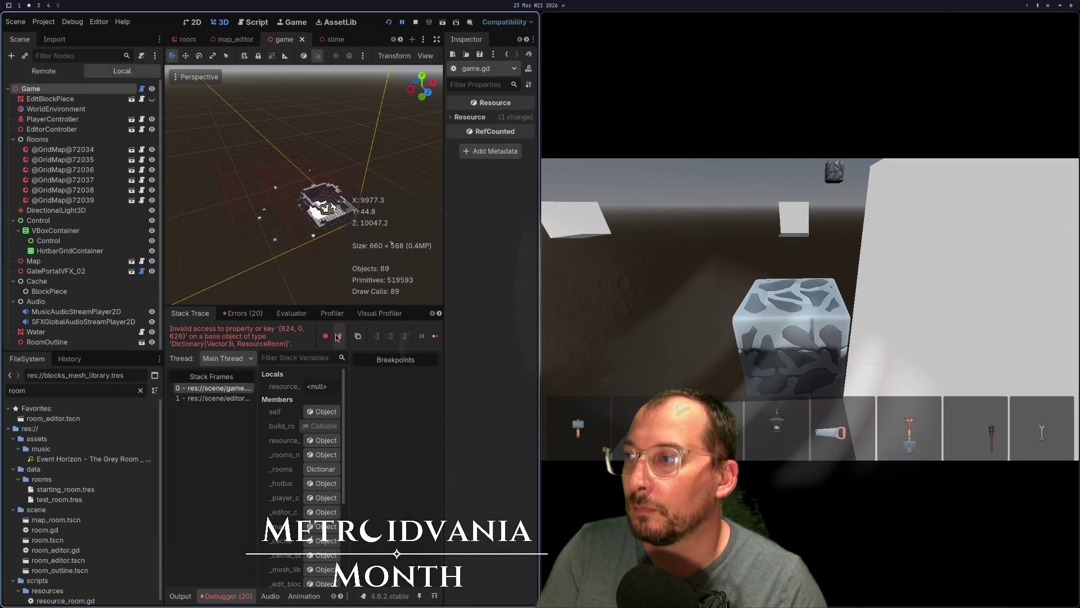
# Step: Continue twice past the invalid rooms-dictionary key errors, then return to game.gd in Neovim
pyautogui.click(435, 336)
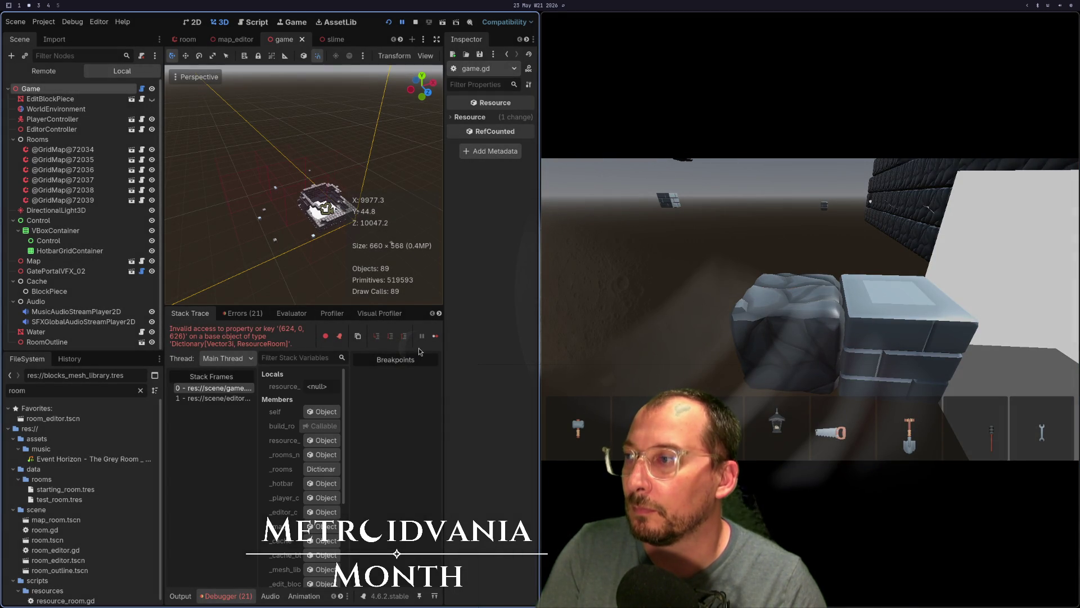
pyautogui.click(435, 336)
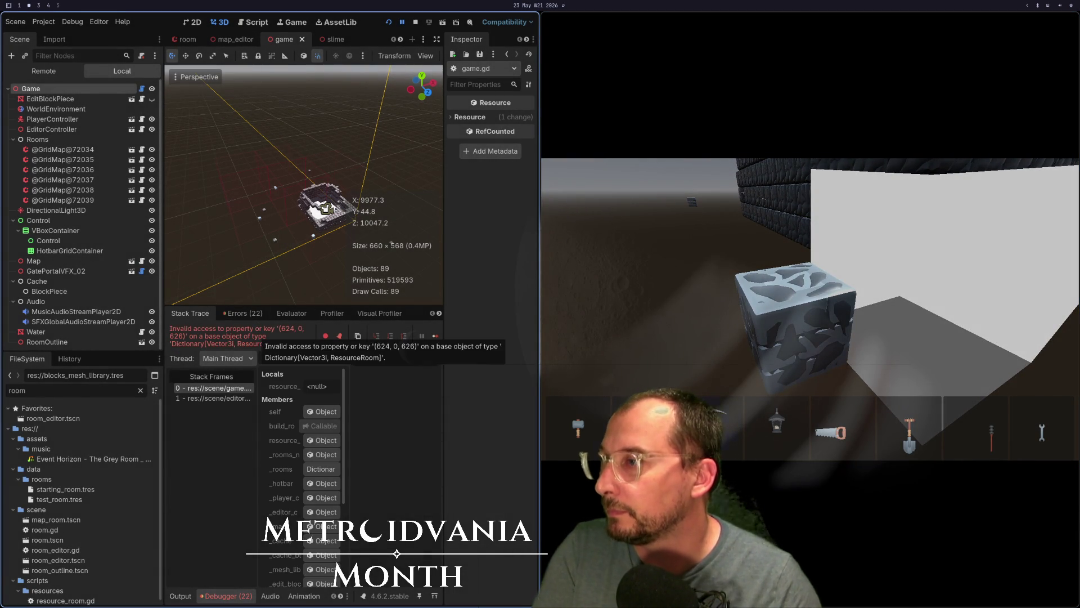
pyautogui.press('super+1')
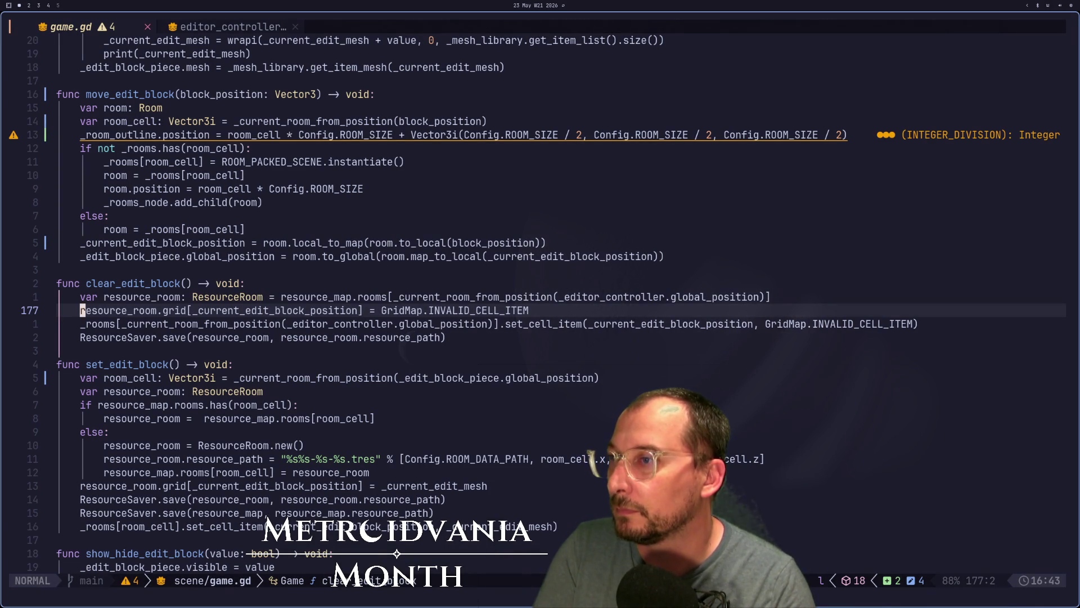
# Step: Inspect line 176 of clear_edit_block and its caller in editor_controller.gd
pyautogui.press('l')
pyautogui.press('l')
pyautogui.press('l')
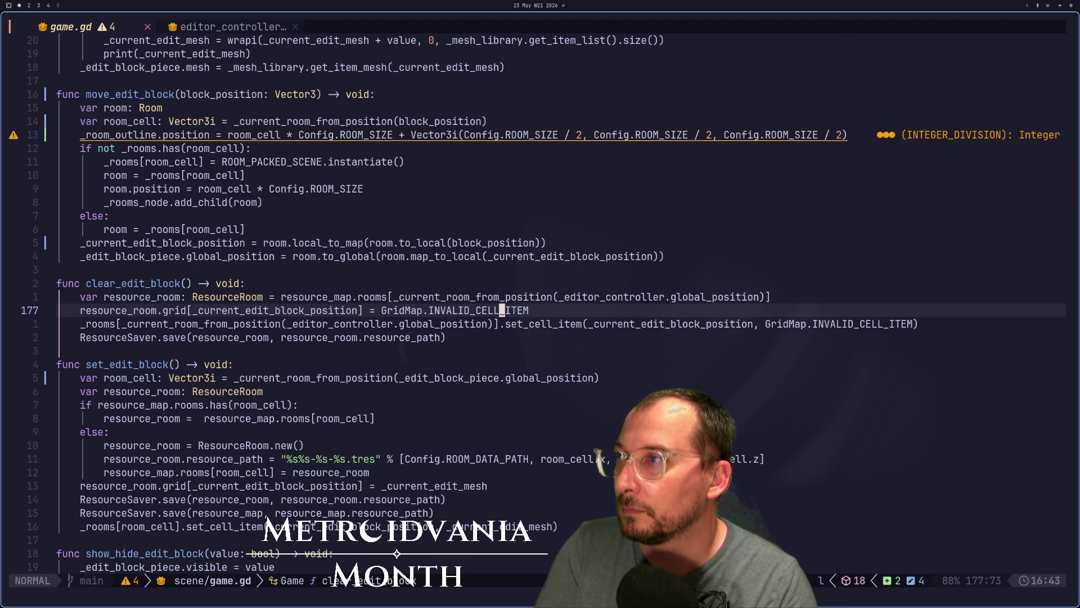
pyautogui.press('g')
pyautogui.press('k')
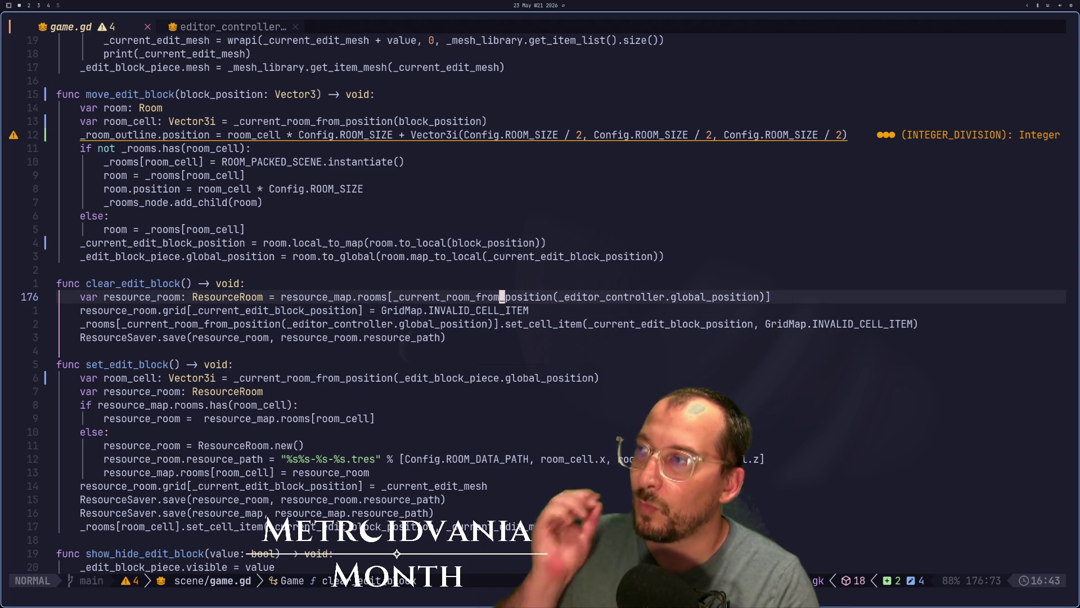
pyautogui.press('h')
pyautogui.press('h')
pyautogui.press('h')
pyautogui.press('h')
pyautogui.press('h')
pyautogui.press('h')
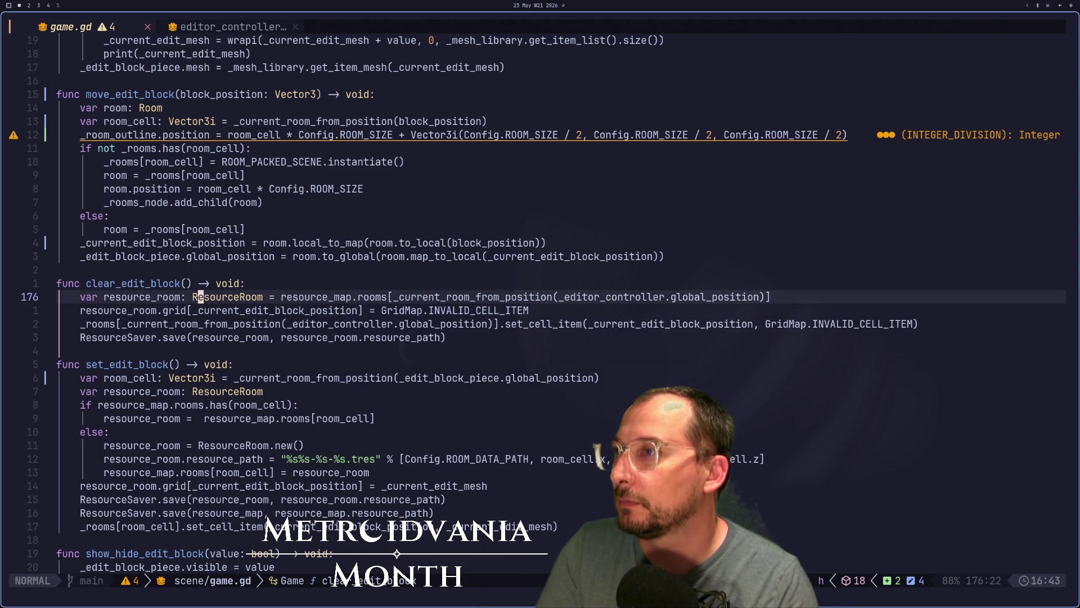
pyautogui.press('l')
pyautogui.press('l')
pyautogui.press('l')
pyautogui.press('l')
pyautogui.press('l')
pyautogui.press('l')
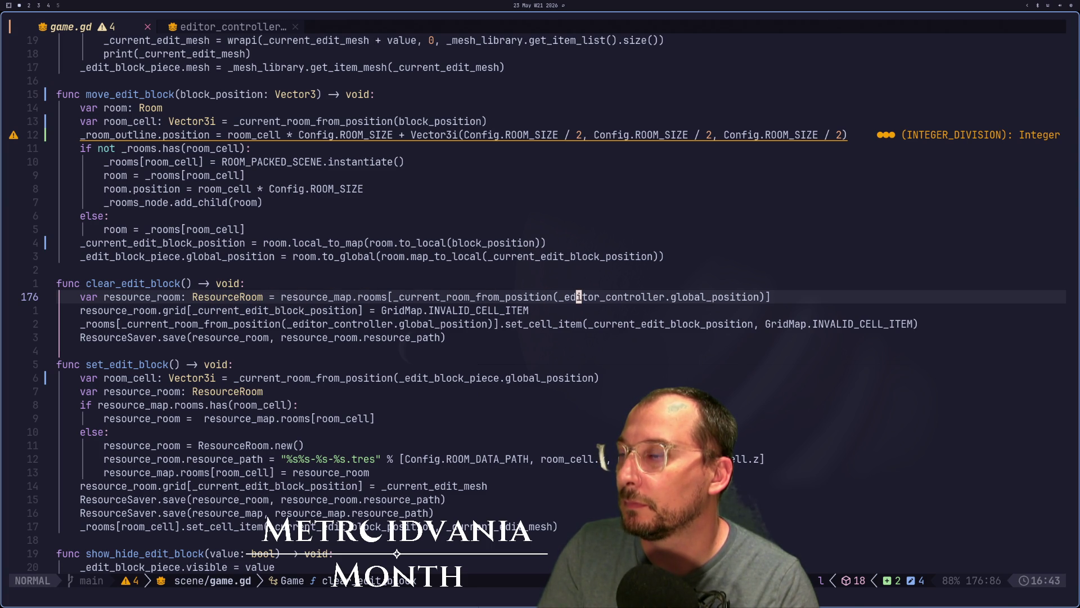
pyautogui.press('h')
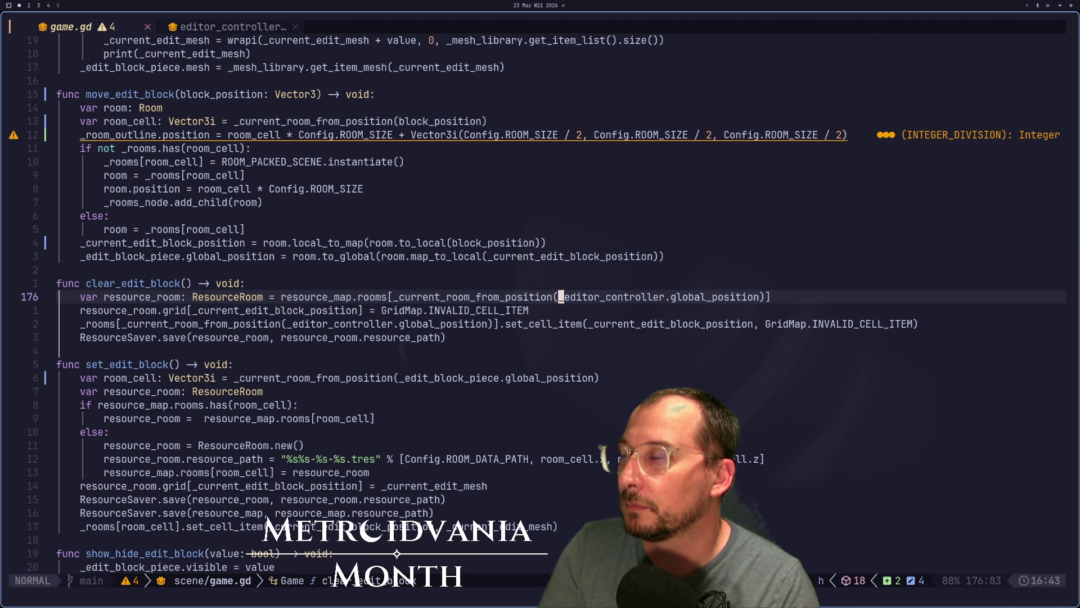
pyautogui.hotkey('ctrl', 'o')
pyautogui.press('k')
pyautogui.press('k')
pyautogui.press('k')
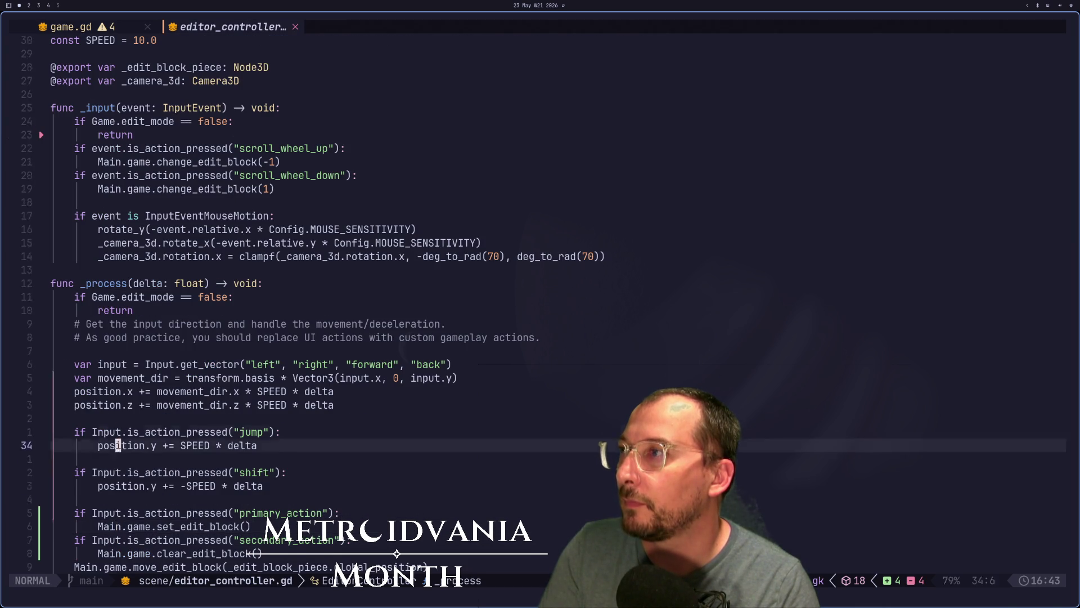
pyautogui.hotkey('ctrl', 'i')
# Step: Replace global_position on line 176 with edit_block_piece and save game.gd
pyautogui.press('e')
pyautogui.press('e')
pyautogui.press('e')
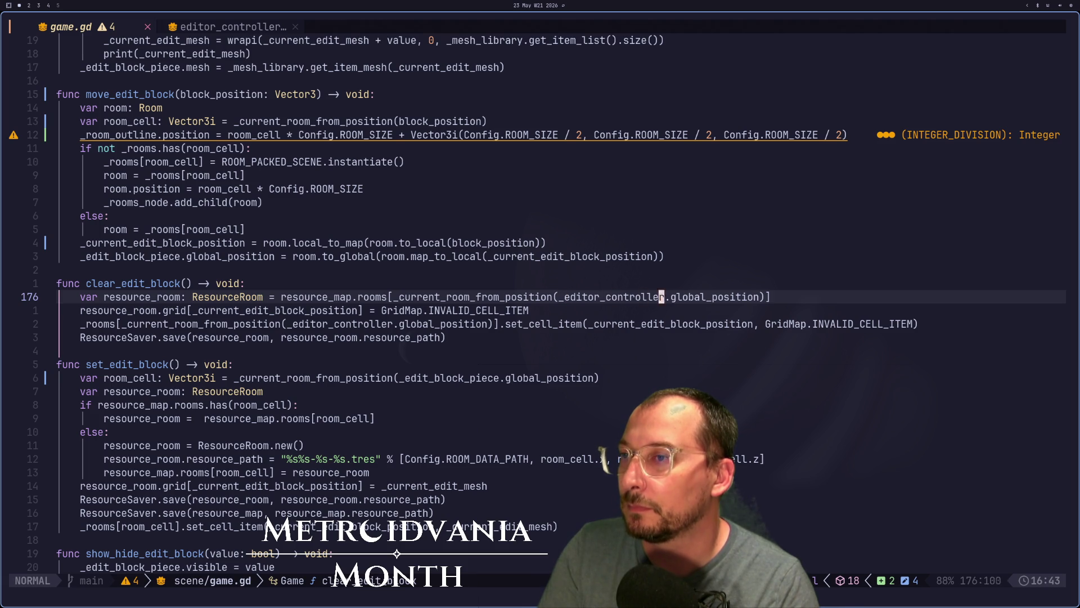
pyautogui.press('d')
pyautogui.press('Escape')
pyautogui.press('c')
pyautogui.press('T')
pyautogui.press('.')
pyautogui.write('edit_block_piece')
pyautogui.press('Escape')
pyautogui.write(':w')
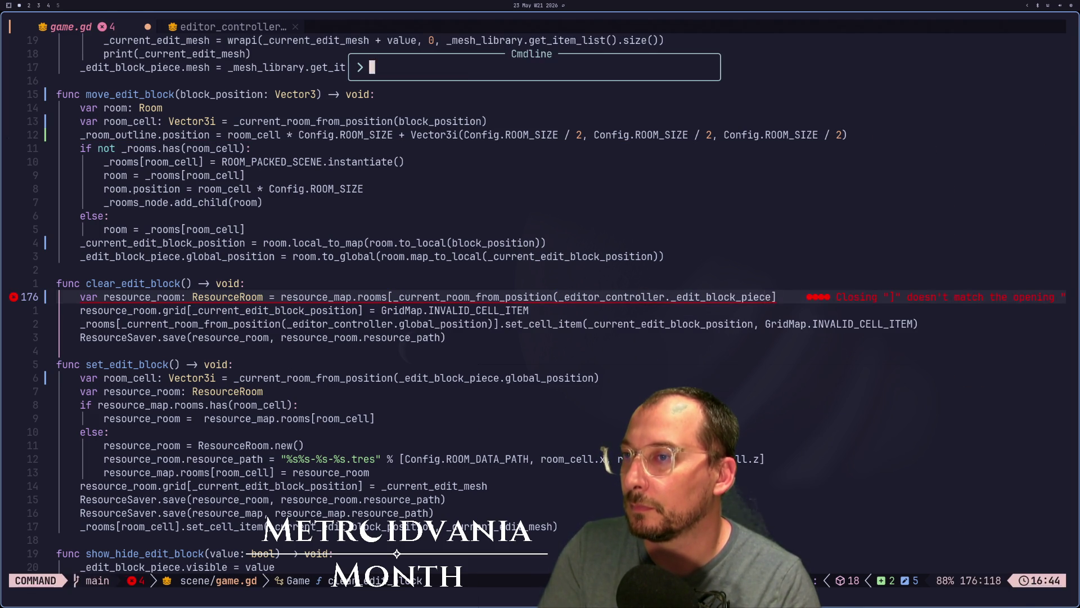
pyautogui.press('Return')
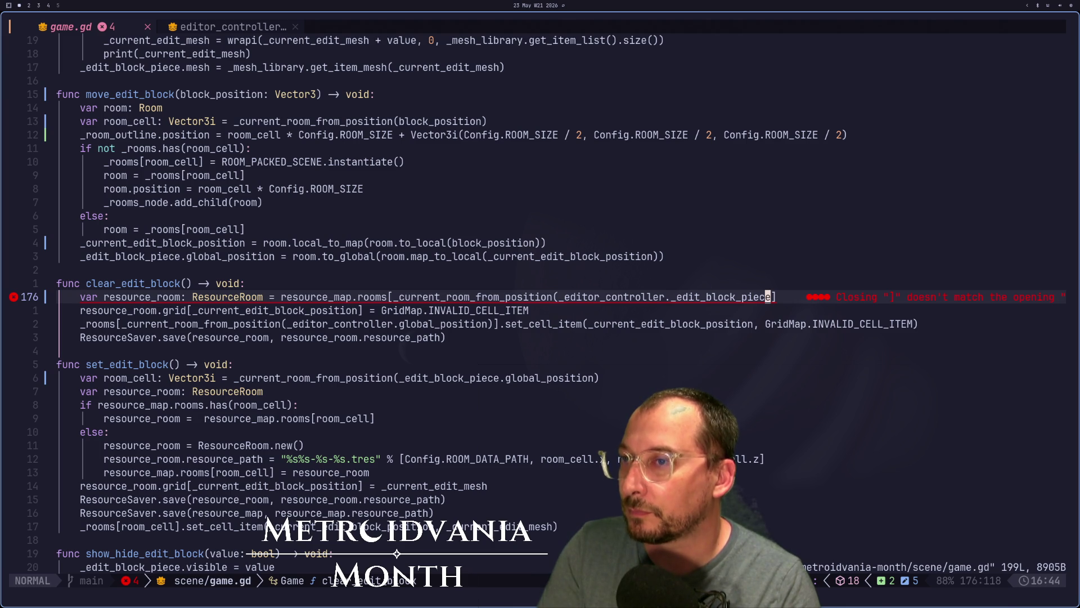
# Step: Complete the argument as _edit_block_piece.position with its closing parenthesis and save game.gd
pyautogui.write('a)')
pyautogui.press('Escape')
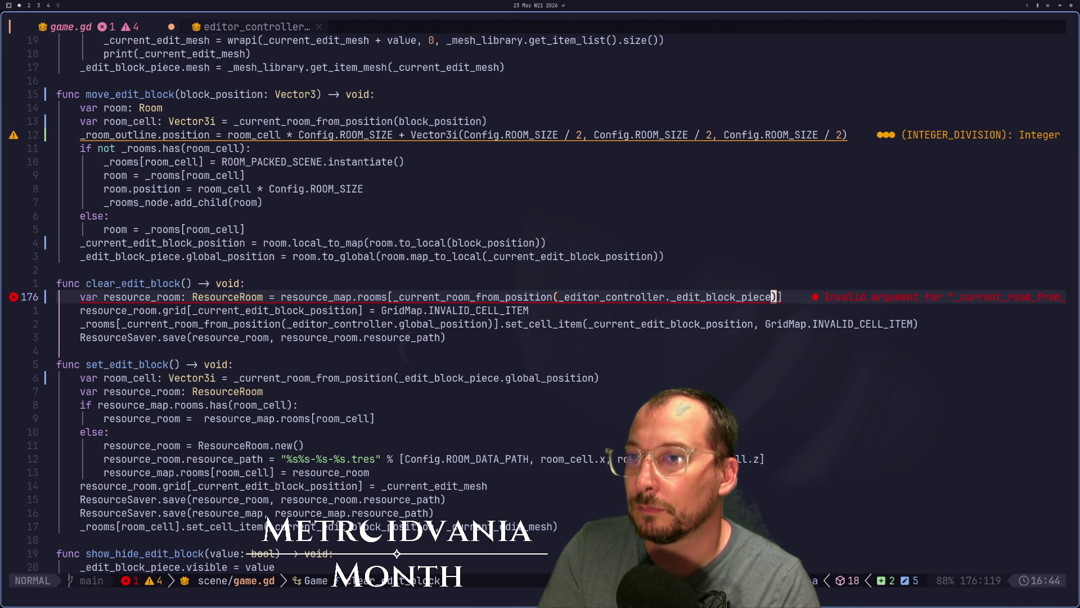
pyautogui.press('j')
pyautogui.press('k')
pyautogui.press('f')
pyautogui.press(')')
pyautogui.write('iece.position')
pyautogui.press('Escape')
pyautogui.write(':w')
pyautogui.press('Return')
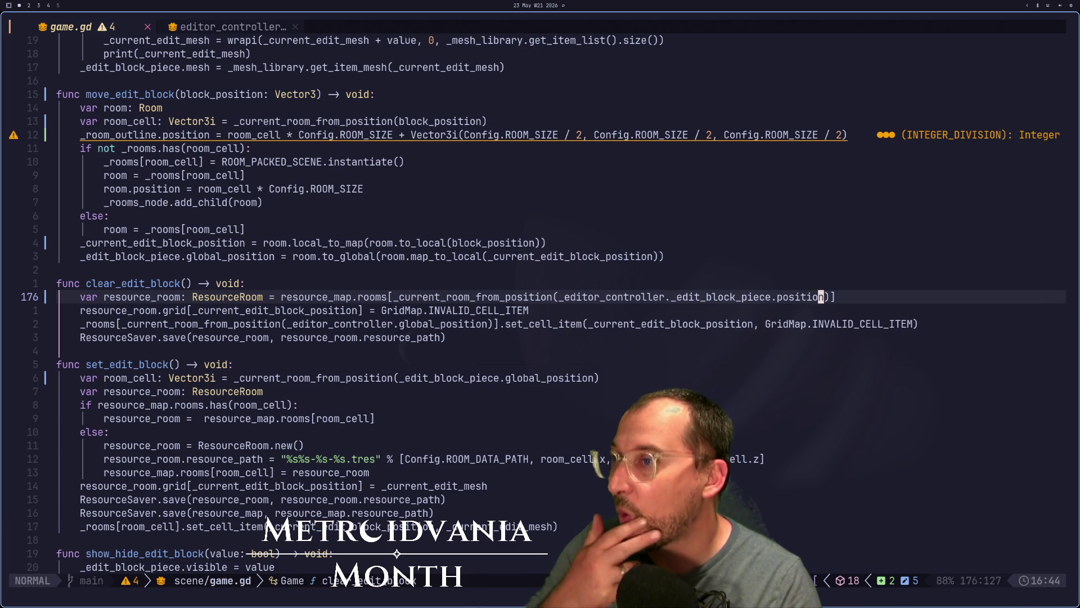
pyautogui.press('super+2')
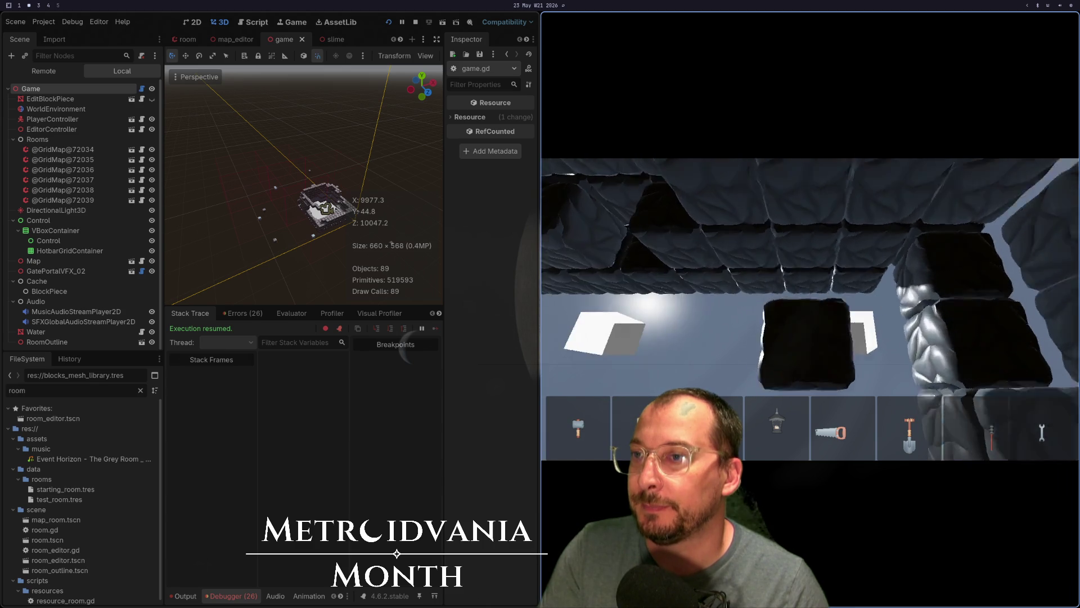
# Step: Relaunch the game, hit the invalid-key error again, and resume execution from the debugger
pyautogui.press('Escape')
pyautogui.click(928, 23)
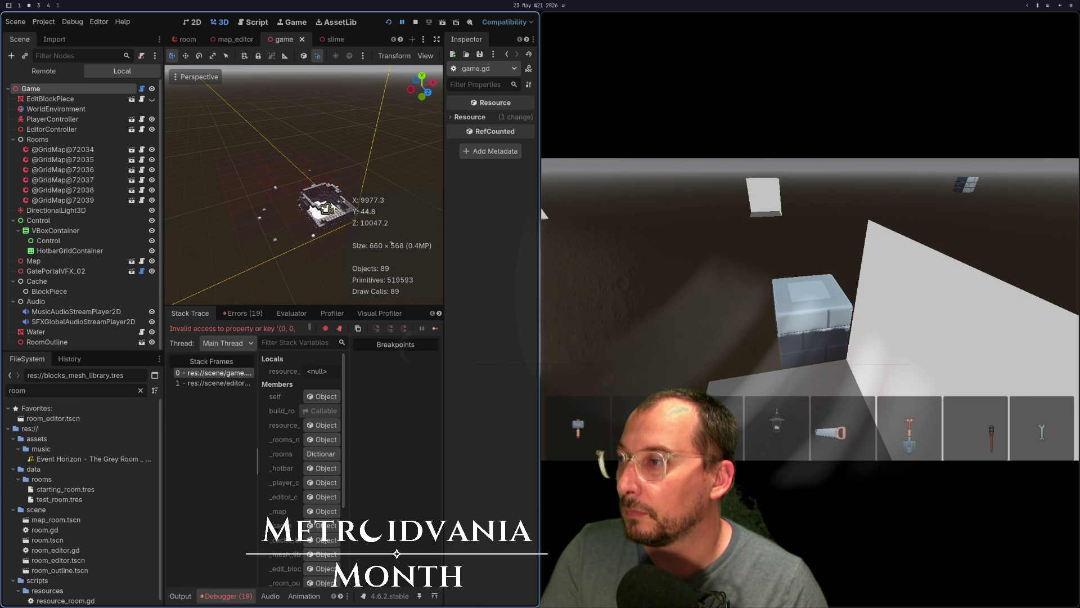
pyautogui.press('super+f')
pyautogui.press('super+f')
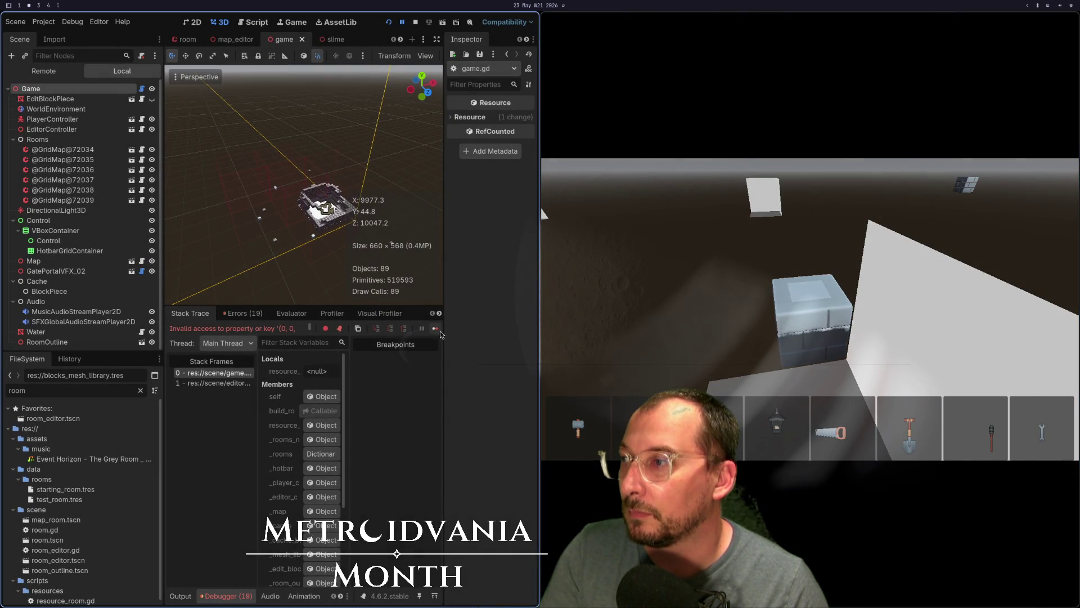
pyautogui.click(436, 329)
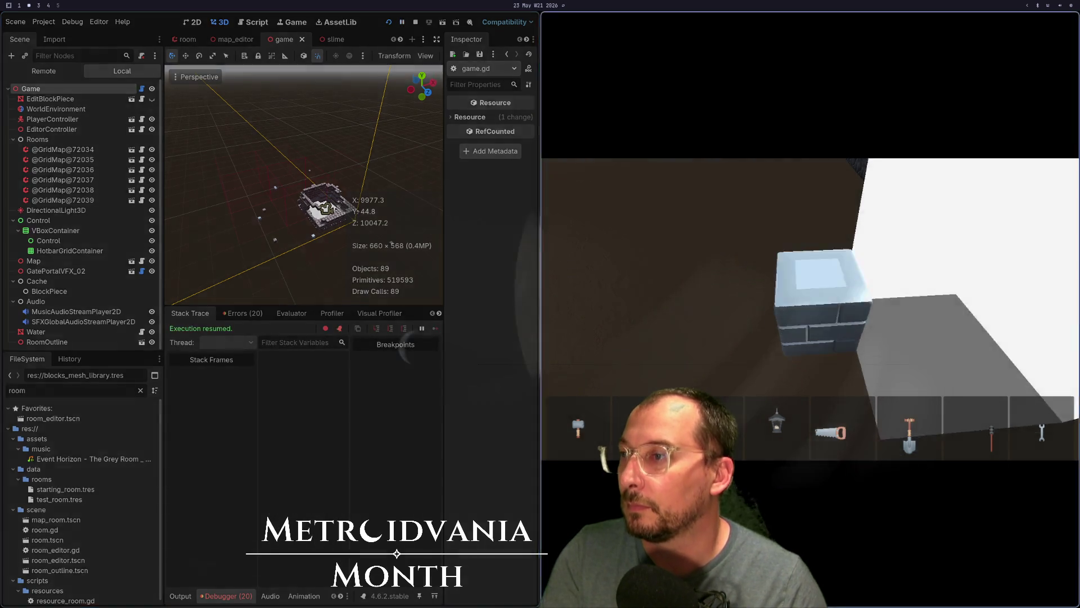
pyautogui.press('super+1')
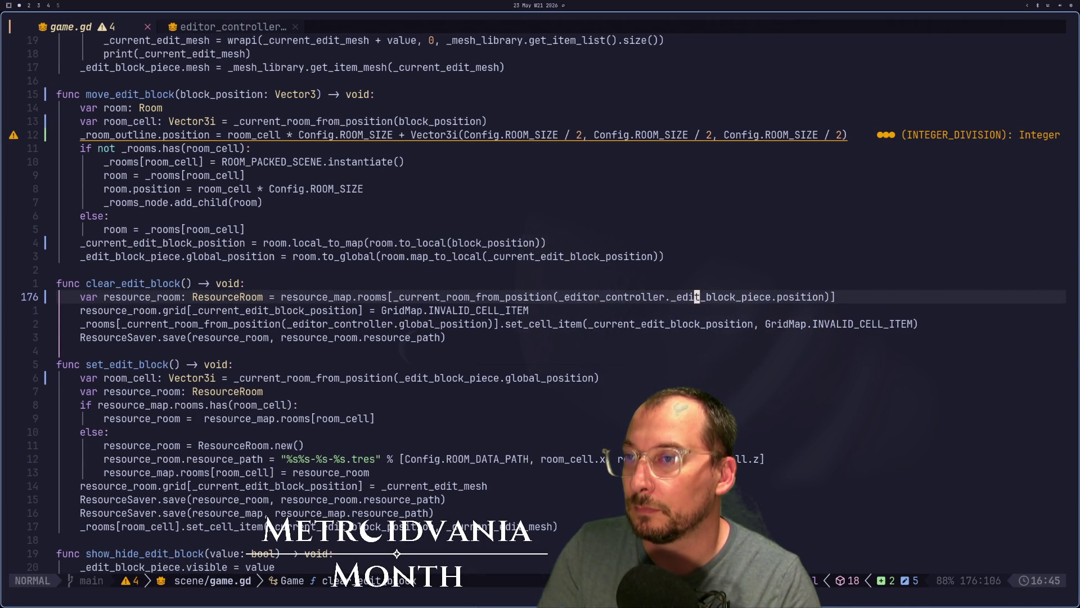
# Step: Change .position to .global_position on line 176 of game.gd and save with :w
pyautogui.write('global_')
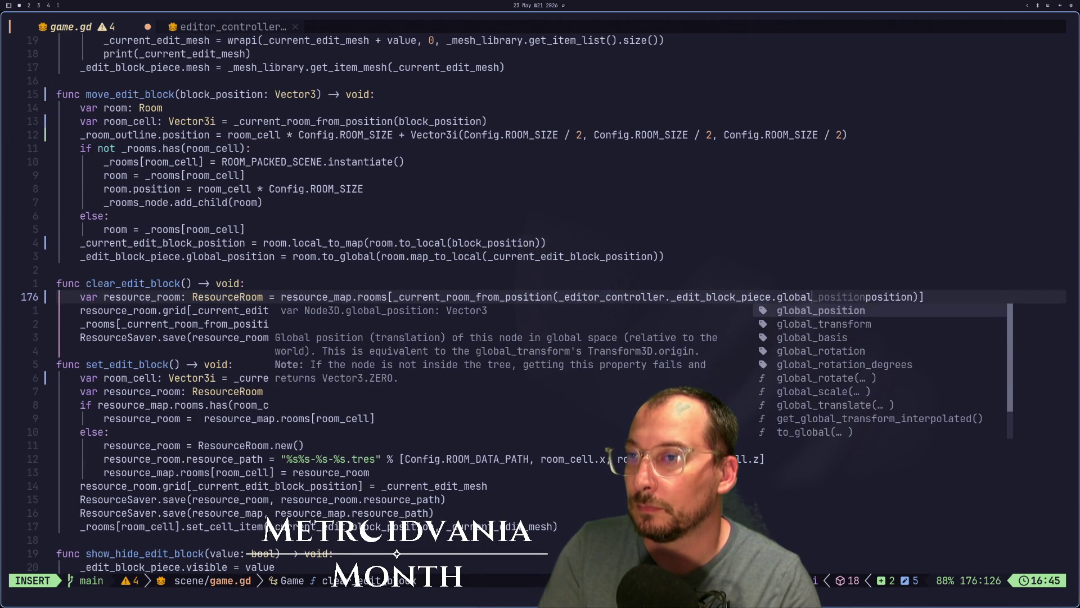
pyautogui.press('Escape')
pyautogui.write(':w')
pyautogui.press('Return')
pyautogui.press('super+2')
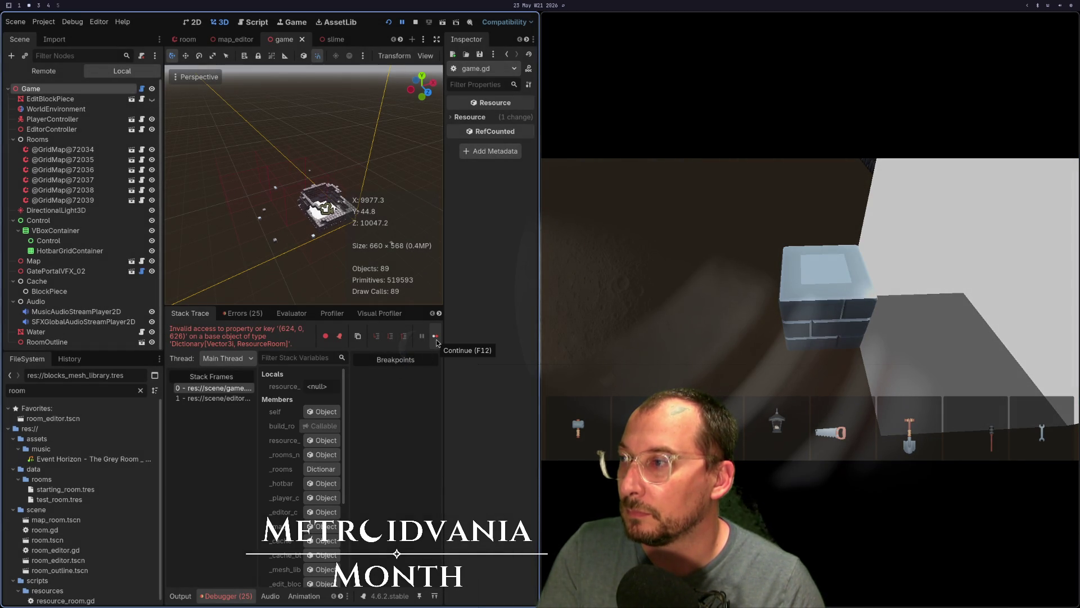
# Step: Resume past the error, run Build Rooms on the Game node, and open room_editor.tscn
pyautogui.click(436, 339)
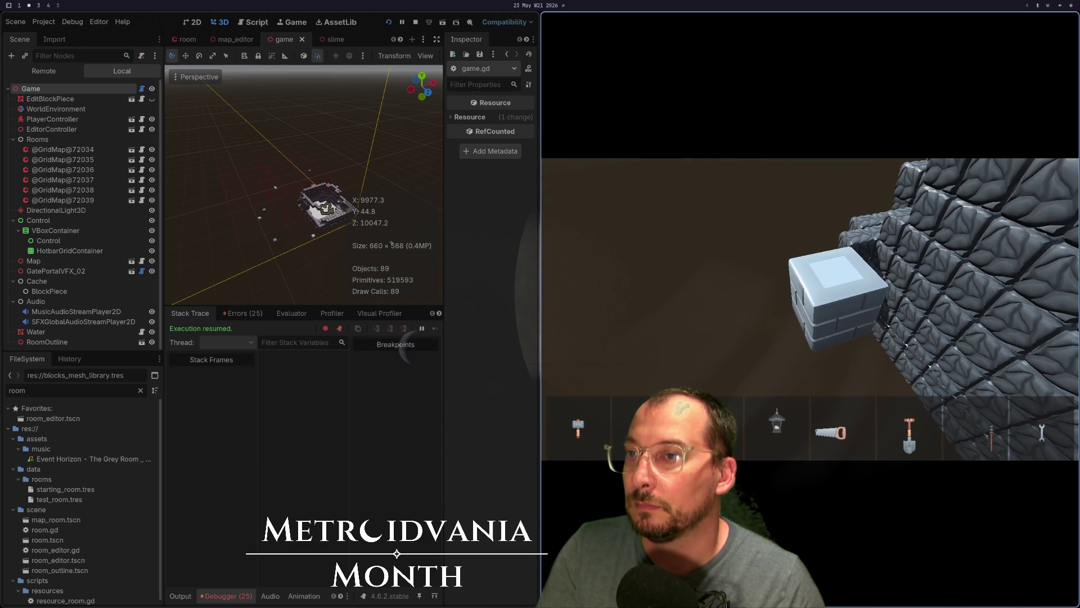
pyautogui.scroll(8, 303, 237)
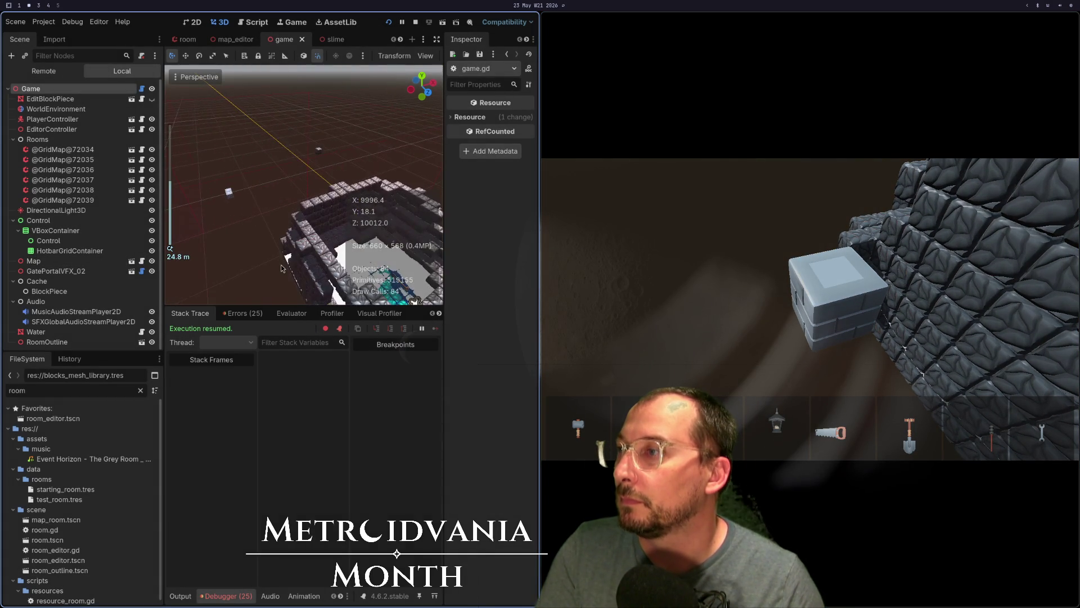
pyautogui.scroll(-3, 280, 267)
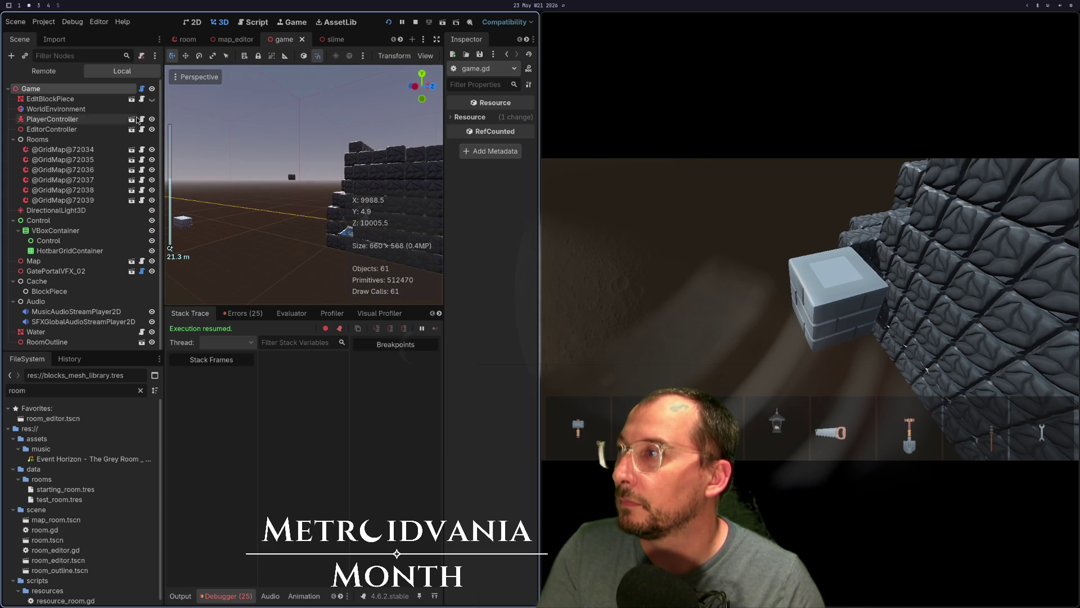
pyautogui.click(97, 93)
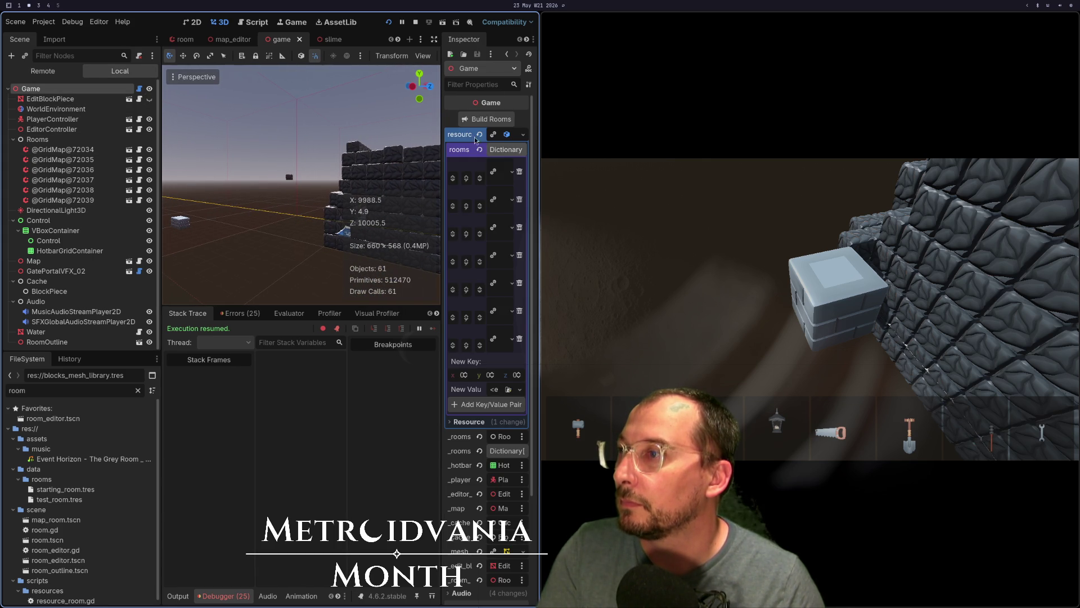
pyautogui.click(491, 119)
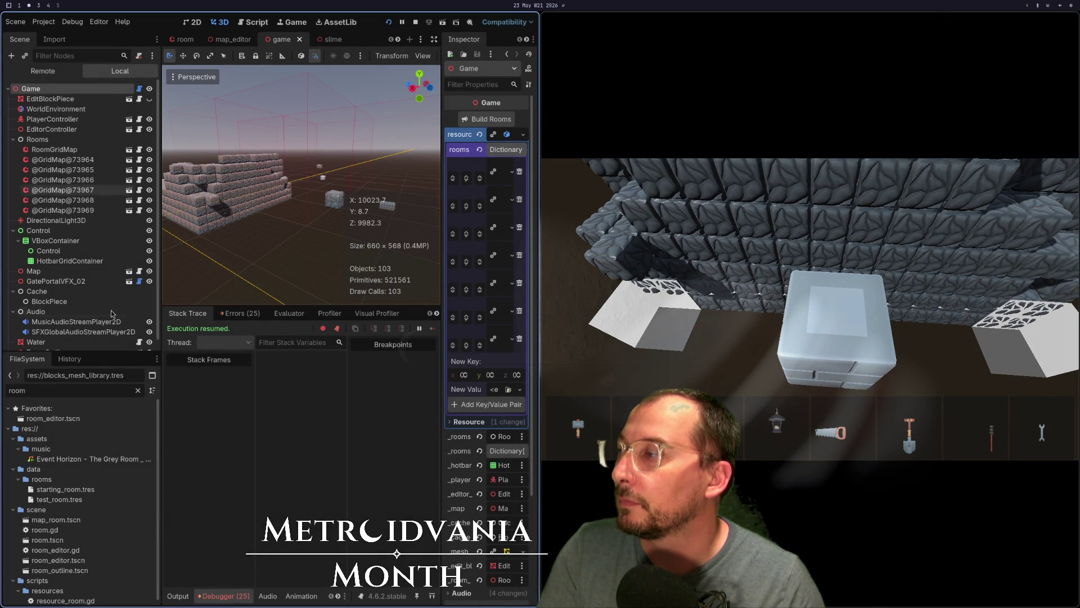
pyautogui.doubleClick(65, 421)
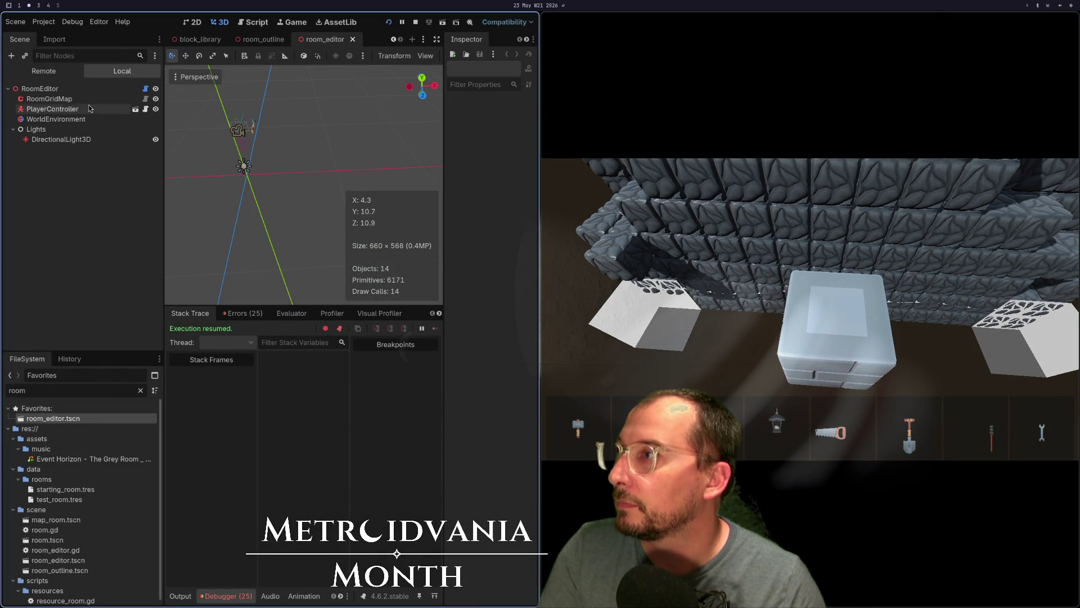
# Step: Load starting_room.tres into the RoomEditor via Load Room
pyautogui.click(99, 89)
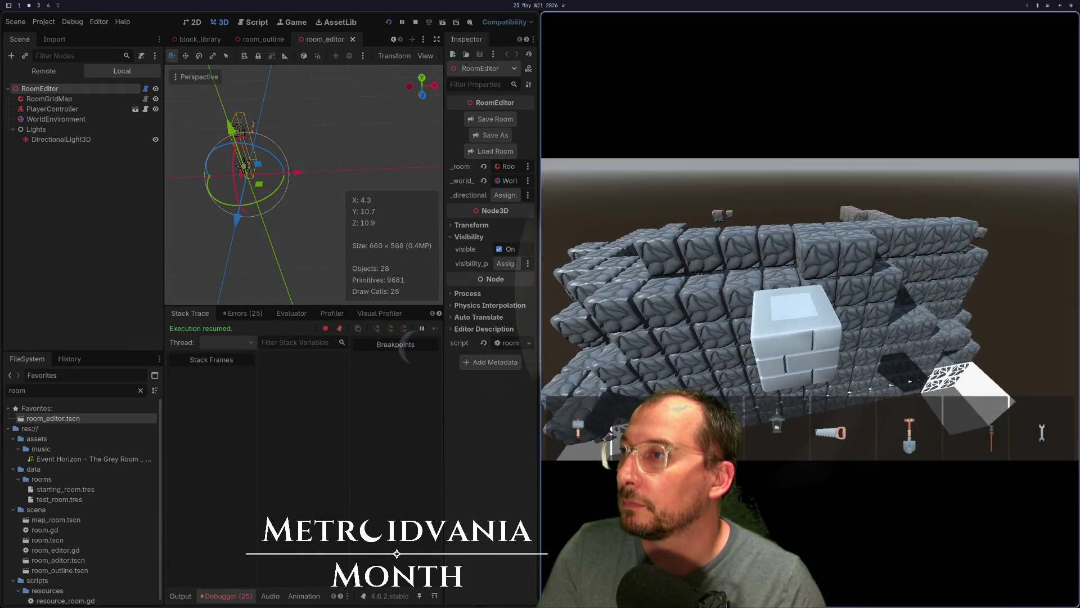
pyautogui.click(472, 152)
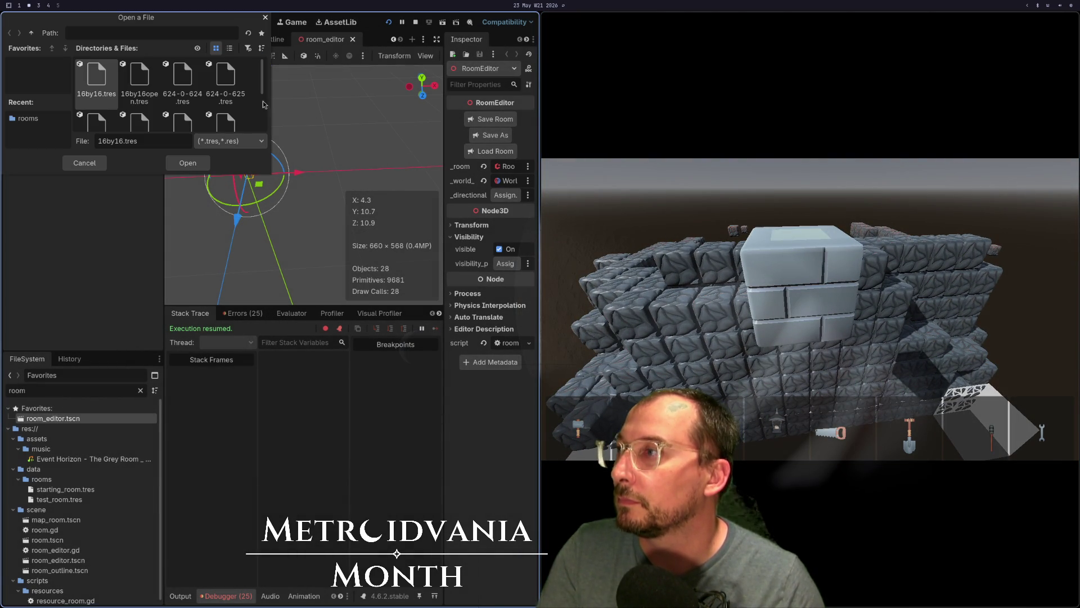
pyautogui.scroll(-3, 116, 108)
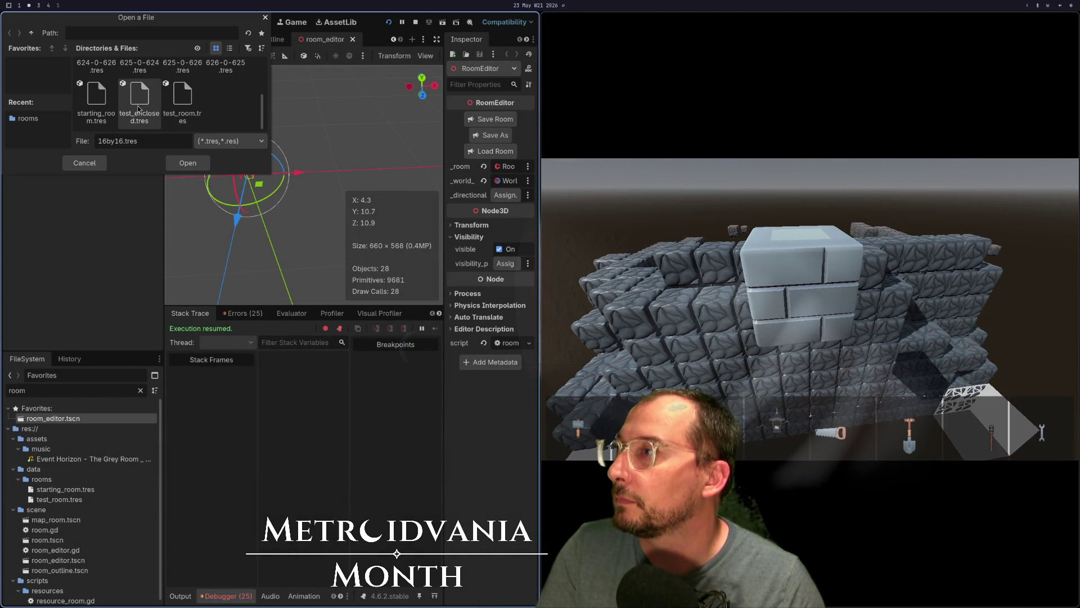
pyautogui.click(189, 163)
# Step: Place a white brick block on the stone wall and view the game fullscreen, then exit fullscreen
pyautogui.moveTo(227, 197)
pyautogui.mouseDown()
pyautogui.moveTo(403, 156)
pyautogui.moveTo(300, 184)
pyautogui.moveTo(464, 148)
pyautogui.moveTo(512, 159)
pyautogui.mouseUp()
pyautogui.press('w')
pyautogui.click(300, 183)
pyautogui.scroll(-5, 298, 181)
pyautogui.click(775, 388)
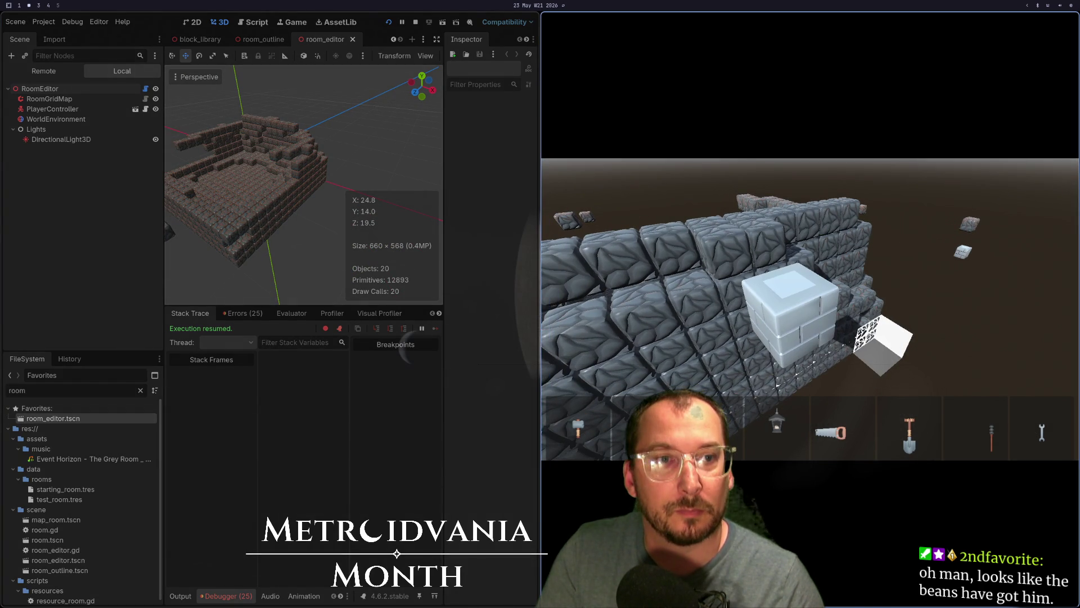
pyautogui.press('super+f')
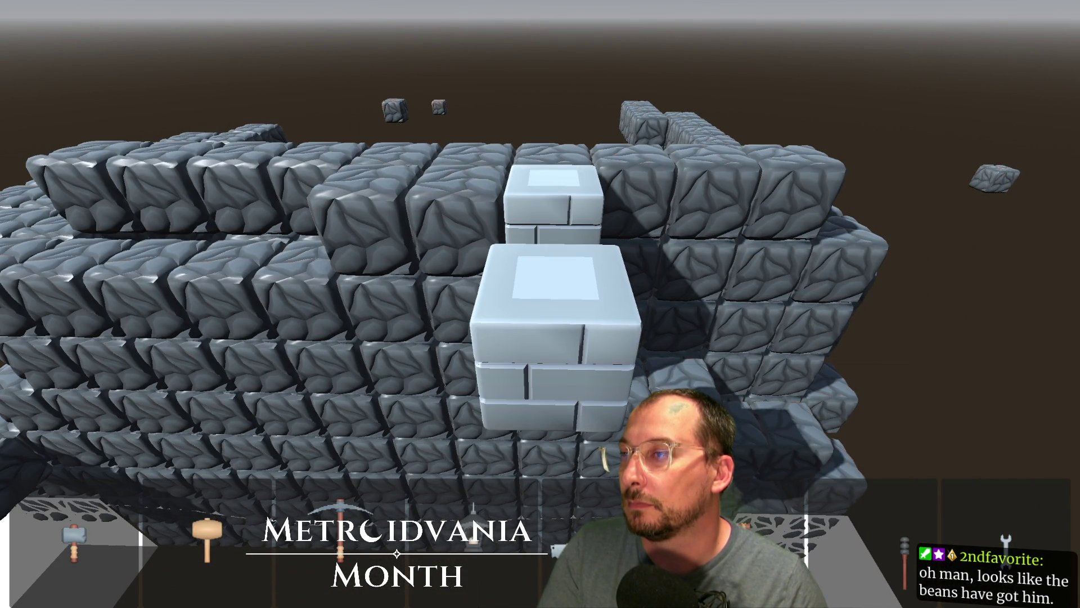
pyautogui.press('F8')
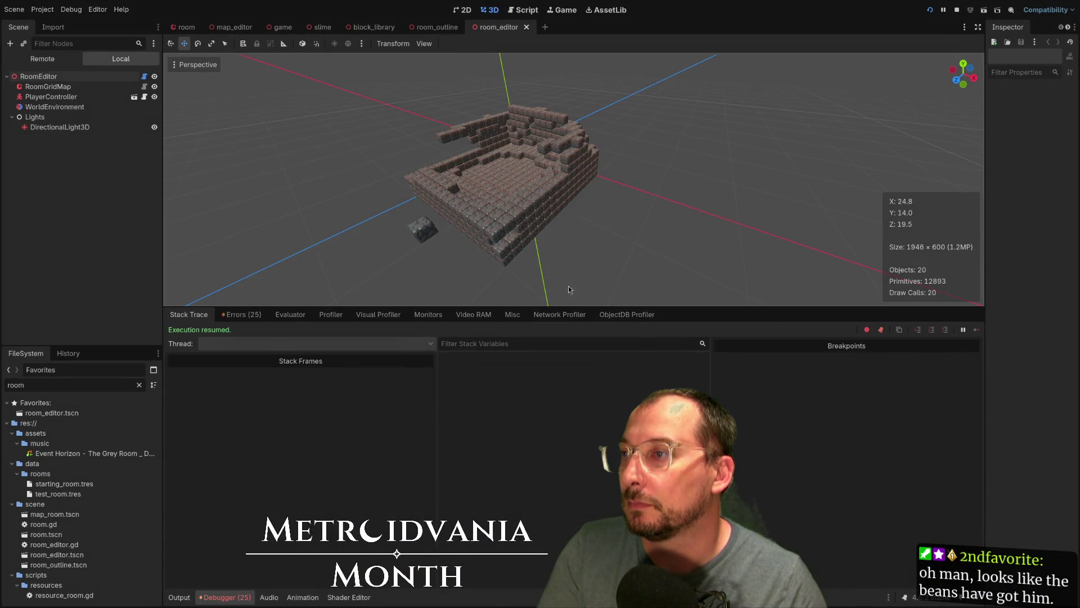
# Step: Reload starting_room.tres through RoomEditor's Load Room and select RoomGridMap for editing
pyautogui.click(90, 76)
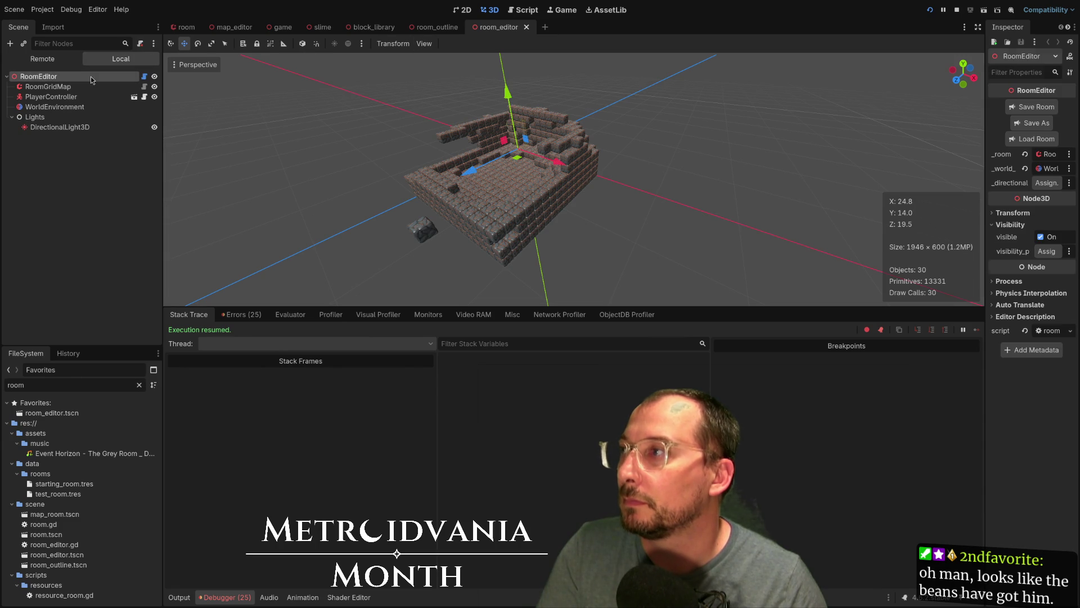
pyautogui.moveTo(398, 137); pyautogui.dragTo(734, 122)
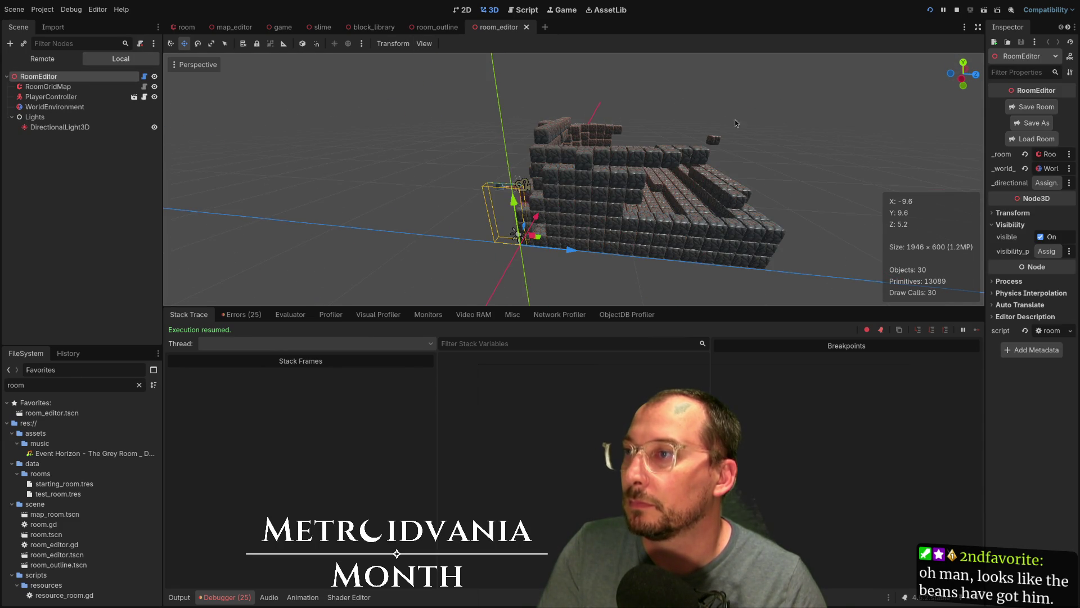
pyautogui.click(1015, 140)
pyautogui.scroll(-5, 184, 85)
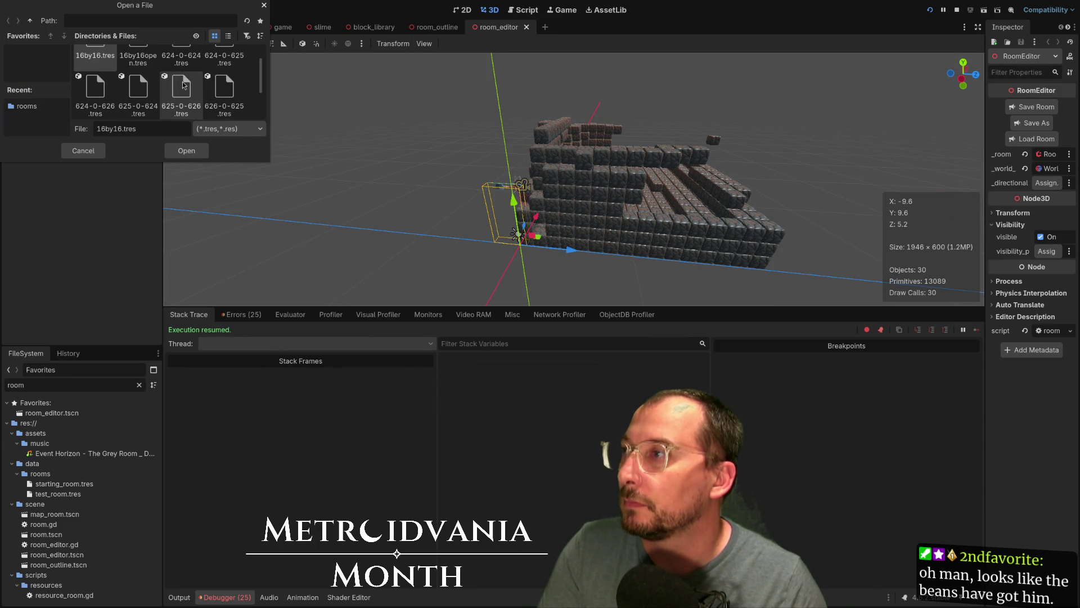
pyautogui.click(114, 93)
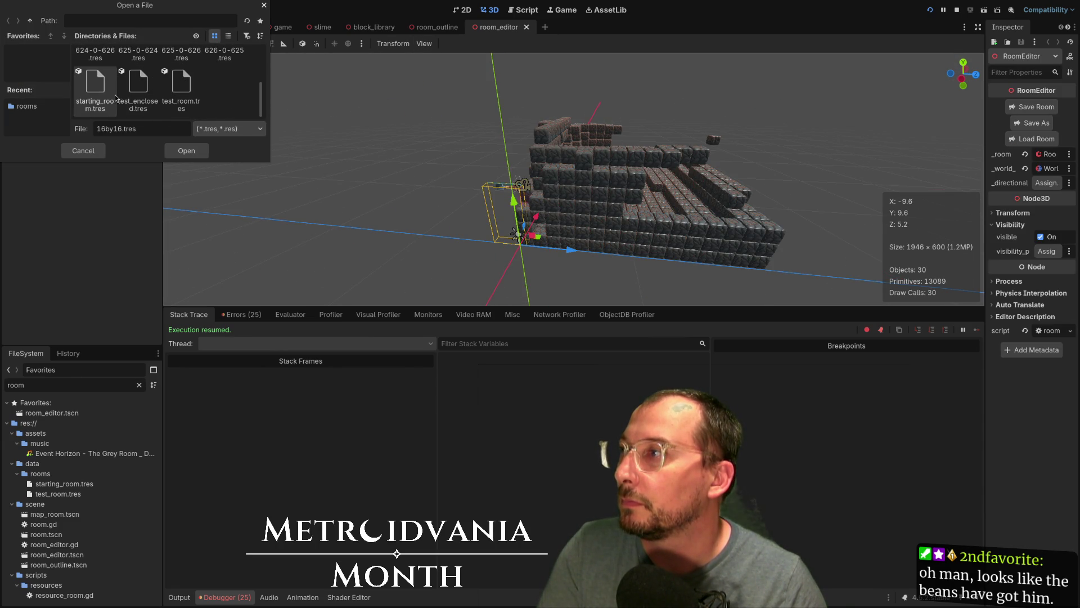
pyautogui.click(189, 150)
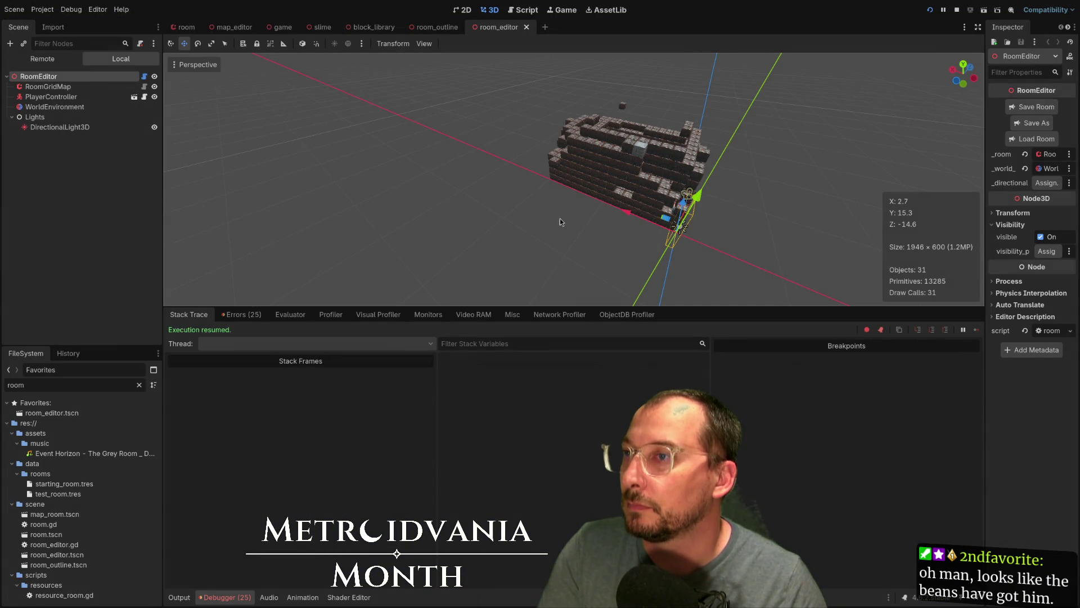
pyautogui.moveTo(560, 219)
pyautogui.mouseDown()
pyautogui.moveTo(329, 232)
pyautogui.moveTo(472, 215)
pyautogui.moveTo(637, 225)
pyautogui.moveTo(390, 230)
pyautogui.moveTo(354, 205)
pyautogui.moveTo(383, 198)
pyautogui.mouseUp()
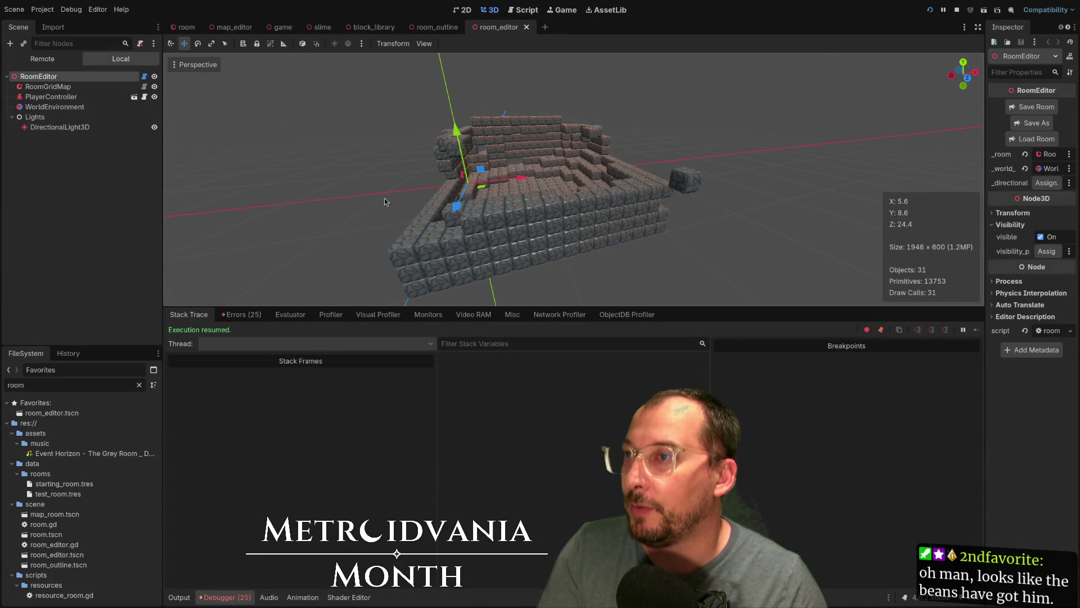
pyautogui.click(61, 86)
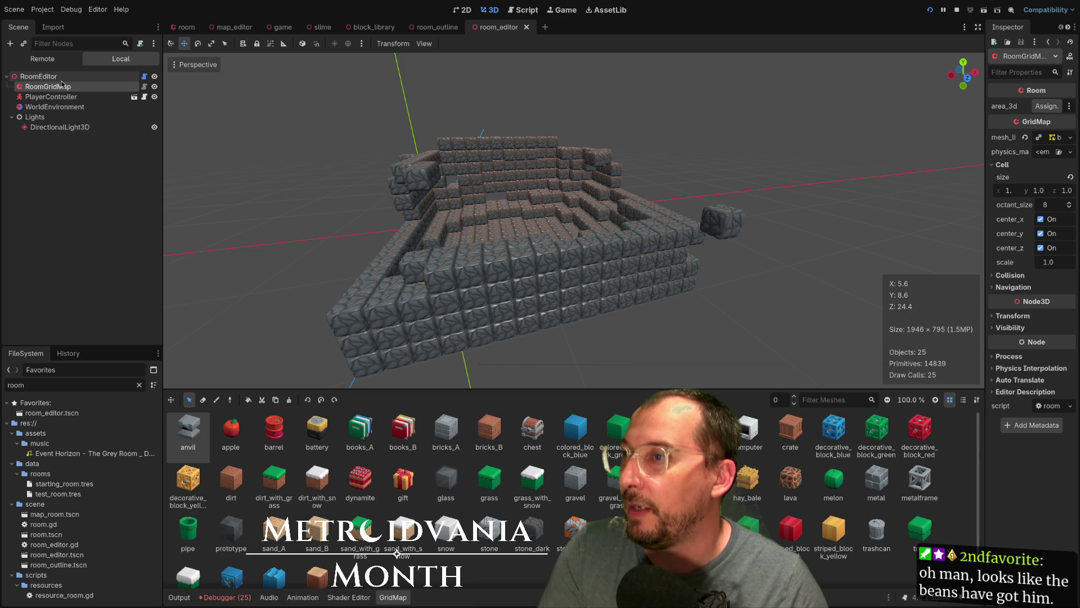
# Step: Erase several blocks from the room's grid map with the erase tool, then stop the running game
pyautogui.scroll(2, 647, 298)
pyautogui.scroll(-2, 781, 208)
pyautogui.moveTo(761, 250)
pyautogui.mouseDown()
pyautogui.moveTo(663, 266)
pyautogui.moveTo(670, 273)
pyautogui.moveTo(646, 257)
pyautogui.moveTo(651, 248)
pyautogui.moveTo(584, 247)
pyautogui.mouseUp()
pyautogui.scroll(2, 673, 275)
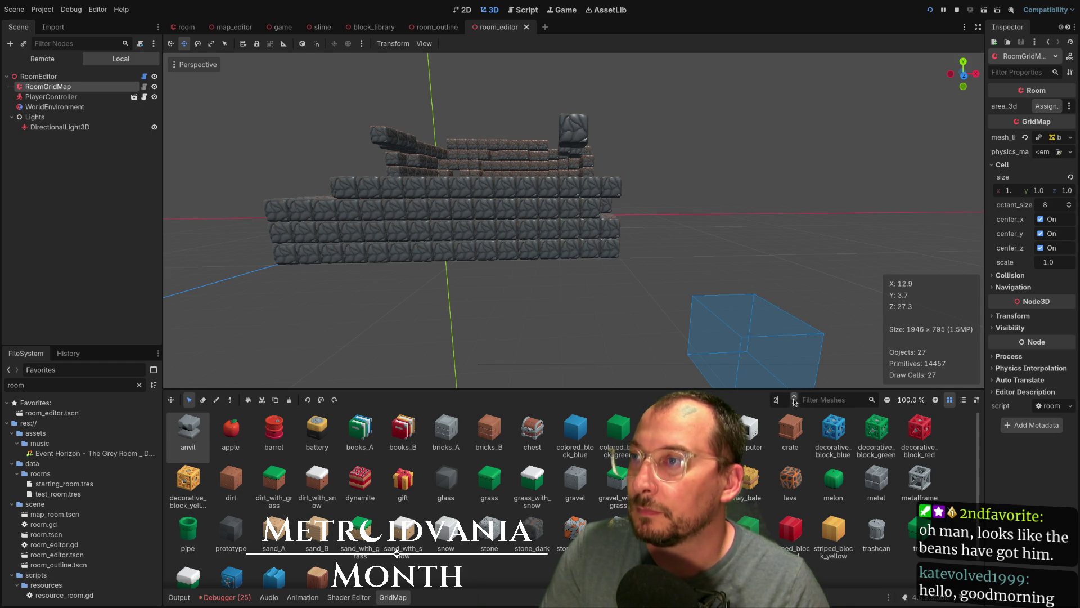
pyautogui.moveTo(619, 73); pyautogui.dragTo(636, 225)
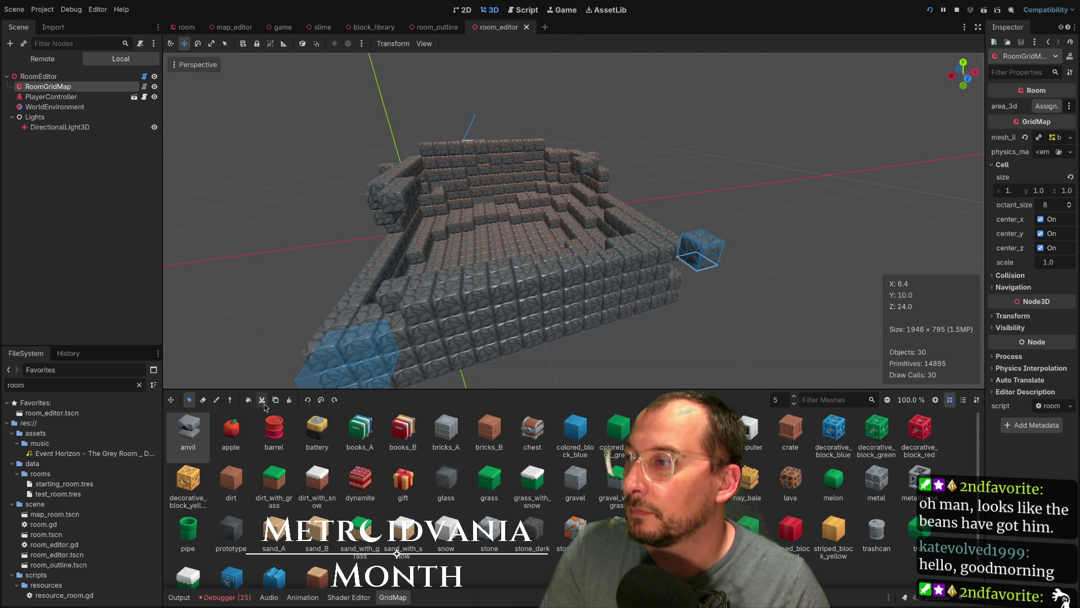
pyautogui.press('w')
pyautogui.click(691, 266)
pyautogui.moveTo(691, 266)
pyautogui.mouseDown()
pyautogui.moveTo(701, 289)
pyautogui.moveTo(890, 321)
pyautogui.moveTo(703, 279)
pyautogui.moveTo(787, 312)
pyautogui.moveTo(775, 283)
pyautogui.moveTo(749, 302)
pyautogui.mouseUp()
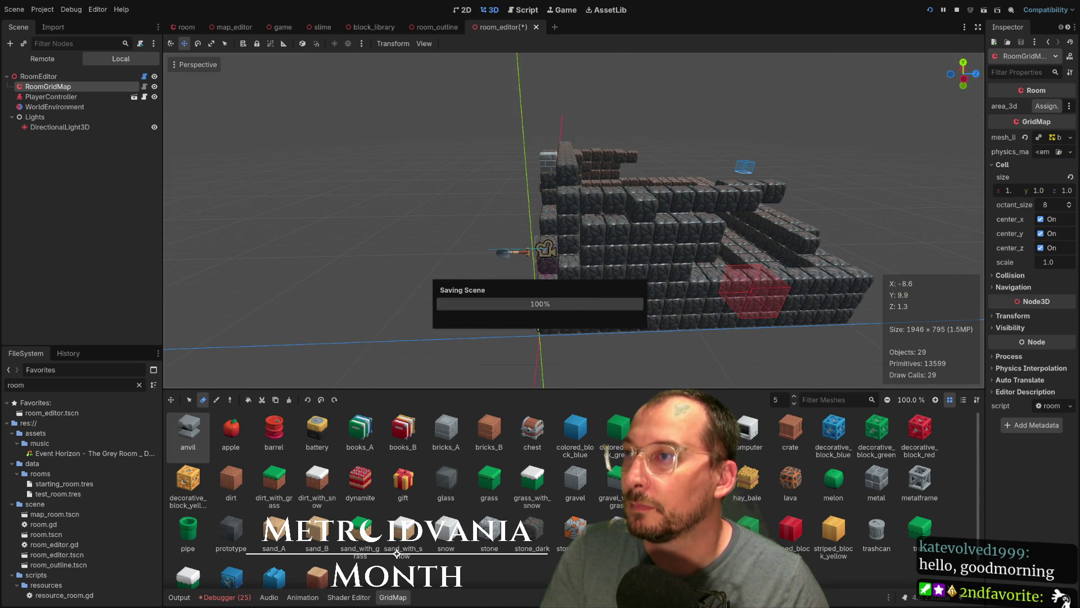
pyautogui.click(956, 17)
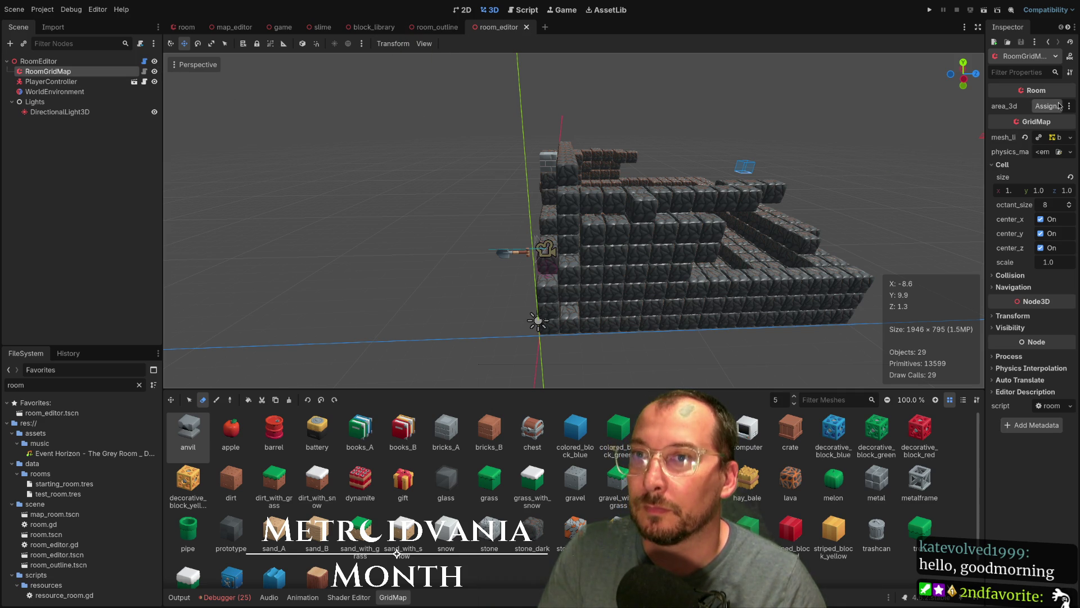
pyautogui.click(60, 61)
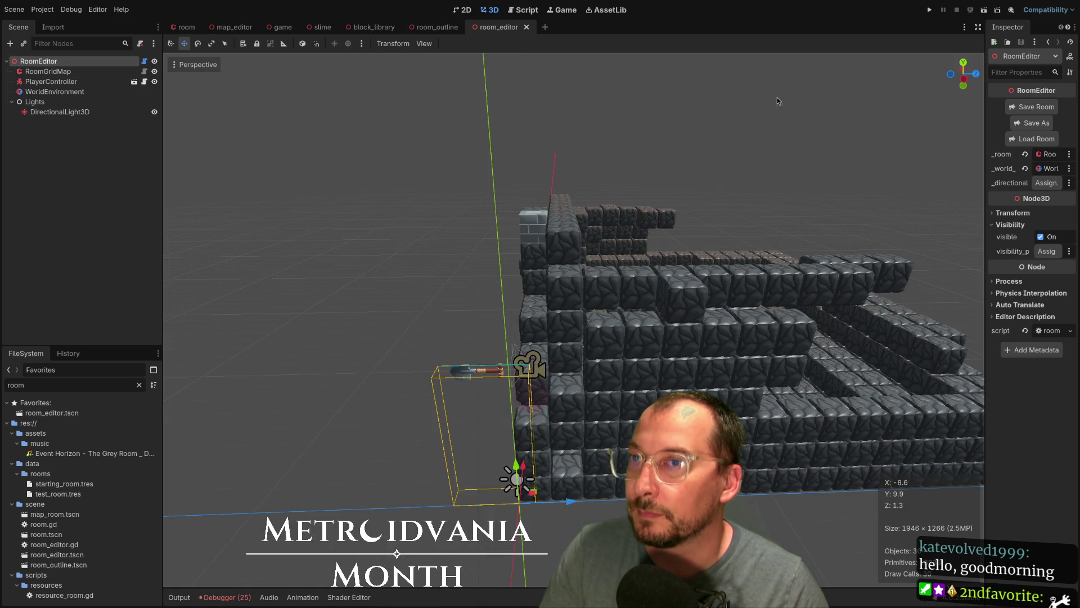
# Step: Widen the game scene's Inspector and close the map_editor, room and slime scenes
pyautogui.click(279, 27)
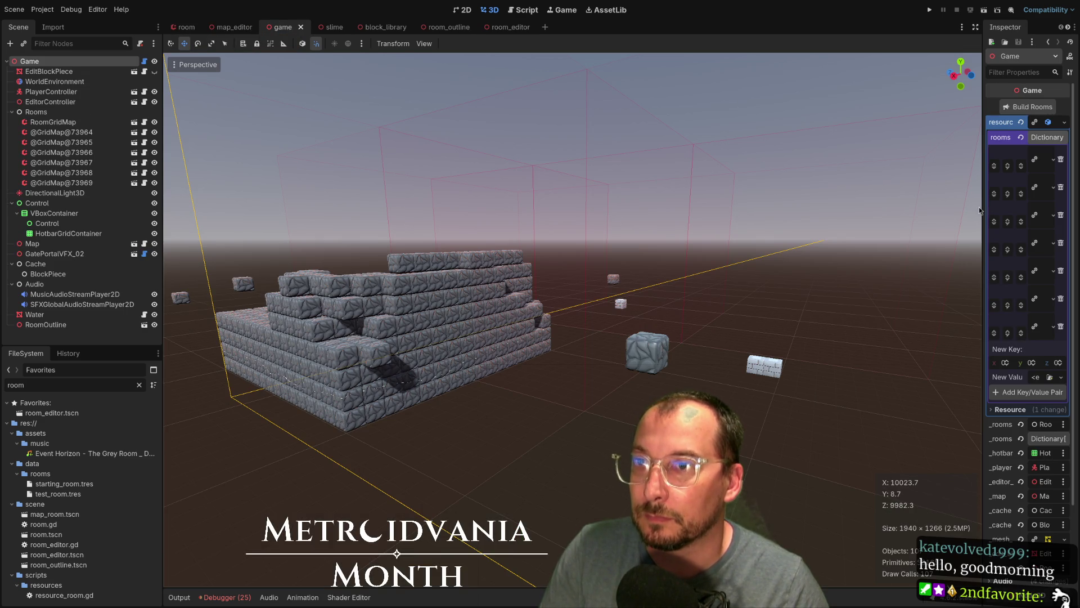
pyautogui.moveTo(982, 204)
pyautogui.mouseDown()
pyautogui.moveTo(482, 209)
pyautogui.moveTo(542, 211)
pyautogui.mouseUp()
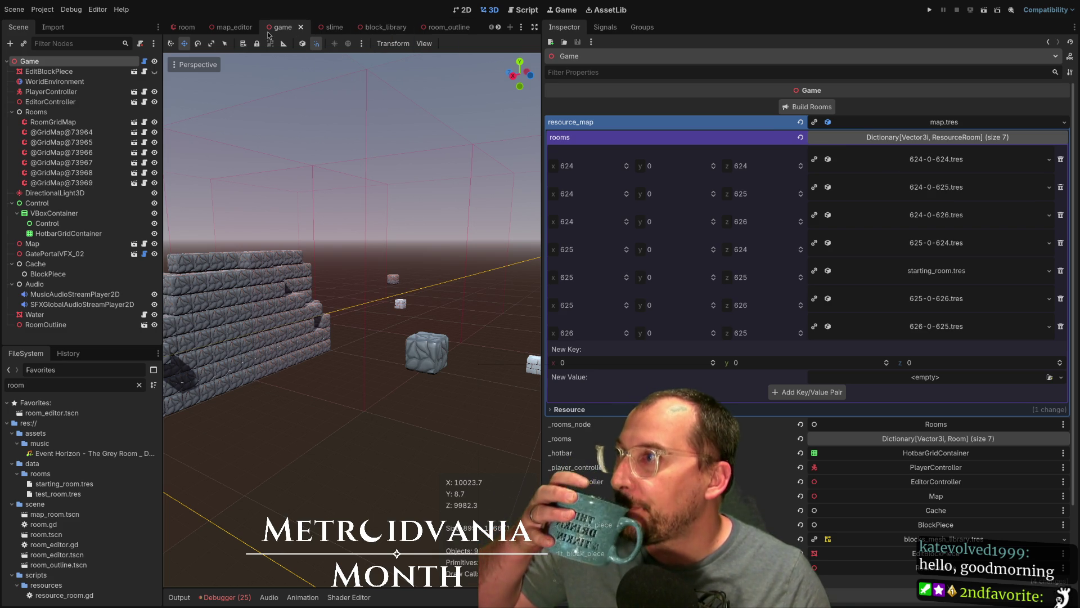
pyautogui.click(235, 30)
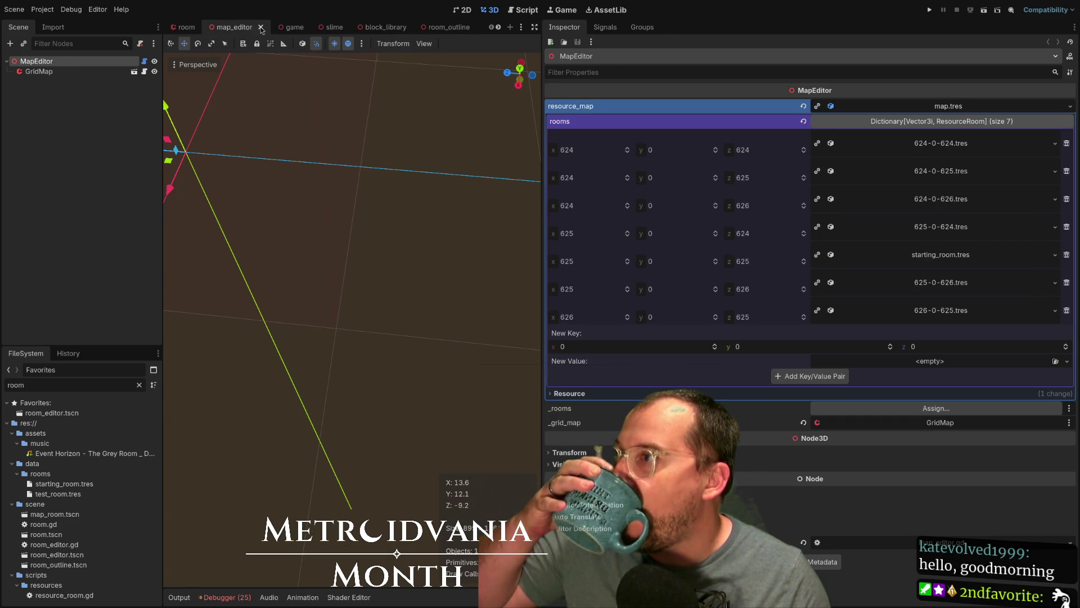
pyautogui.click(261, 27)
pyautogui.hotkey('ctrl', 'shift', 'w')
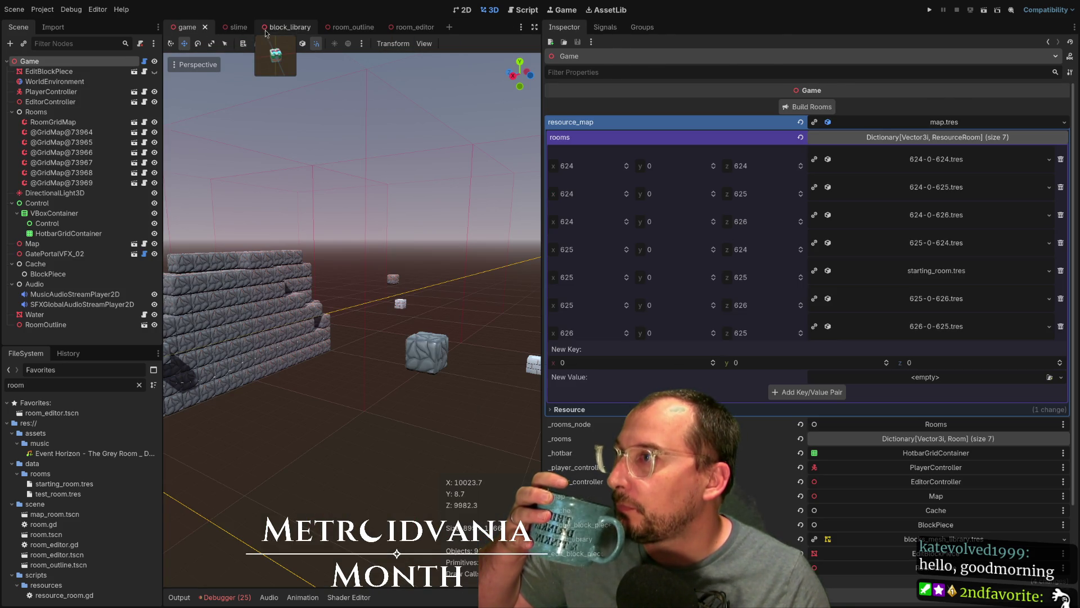
pyautogui.click(246, 31)
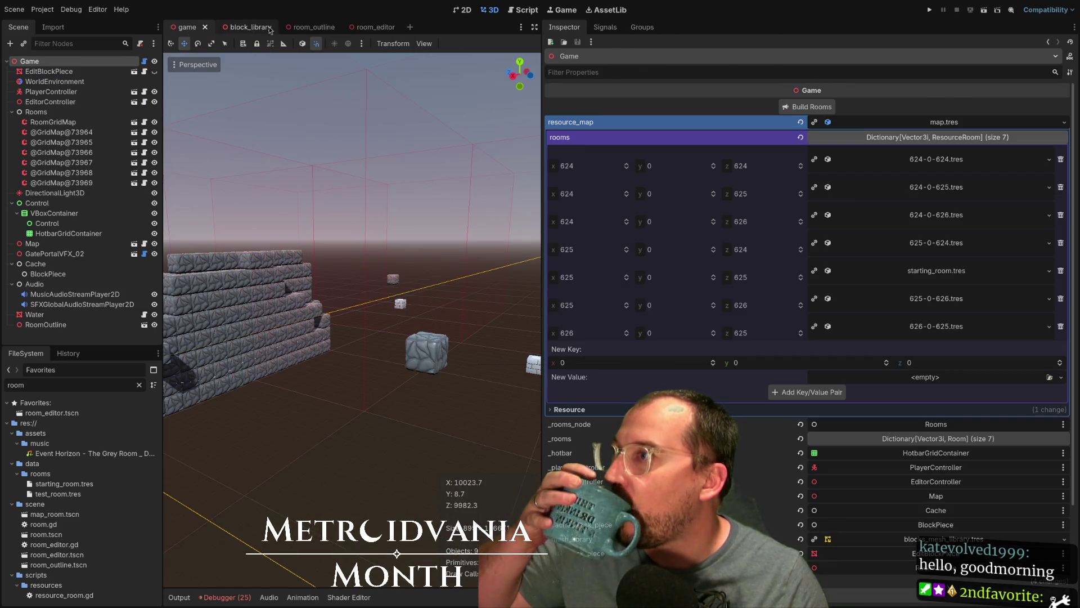
# Step: Close block_library, room_outline and room_editor, then reopen room_editor.tscn from FileSystem
pyautogui.click(247, 28)
pyautogui.click(273, 28)
pyautogui.click(270, 30)
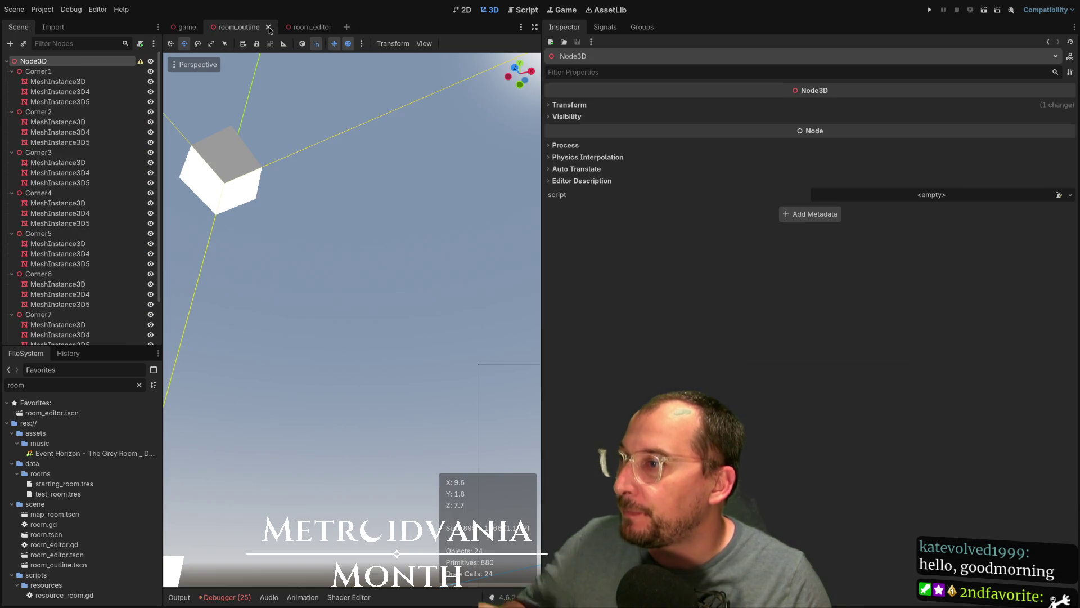
pyautogui.click(269, 28)
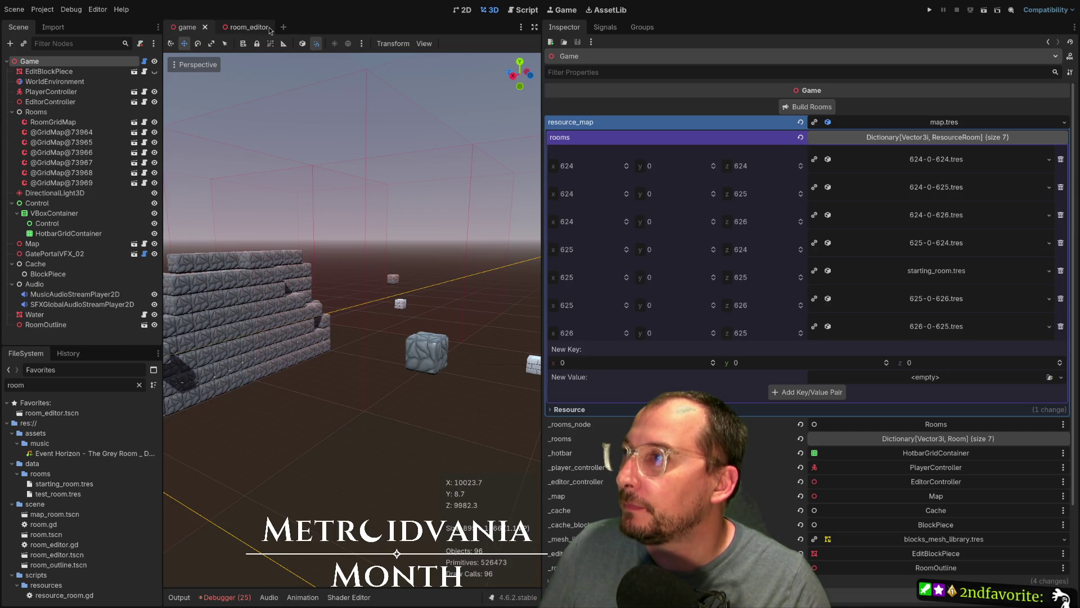
pyautogui.click(267, 32)
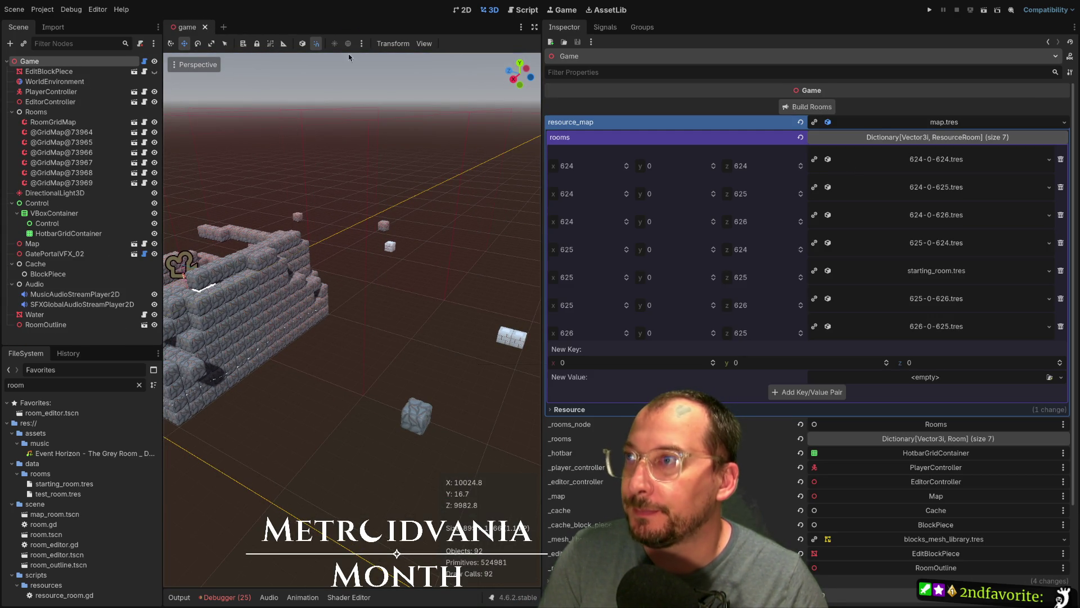
pyautogui.doubleClick(52, 412)
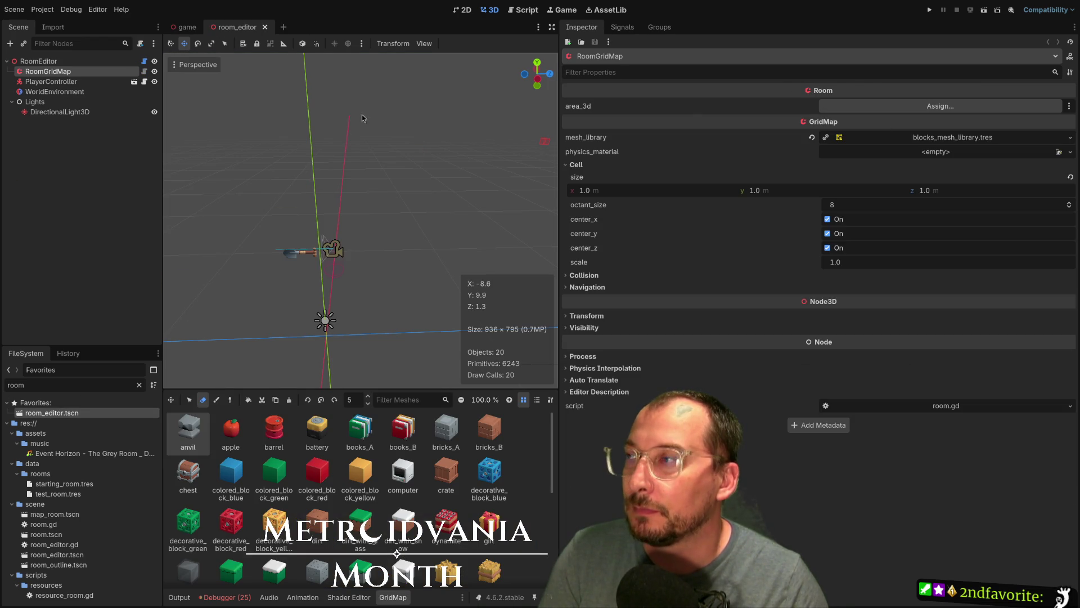
# Step: Load the 625-0-626 room file into the room editor and inspect its blocks
pyautogui.click(38, 61)
pyautogui.click(800, 144)
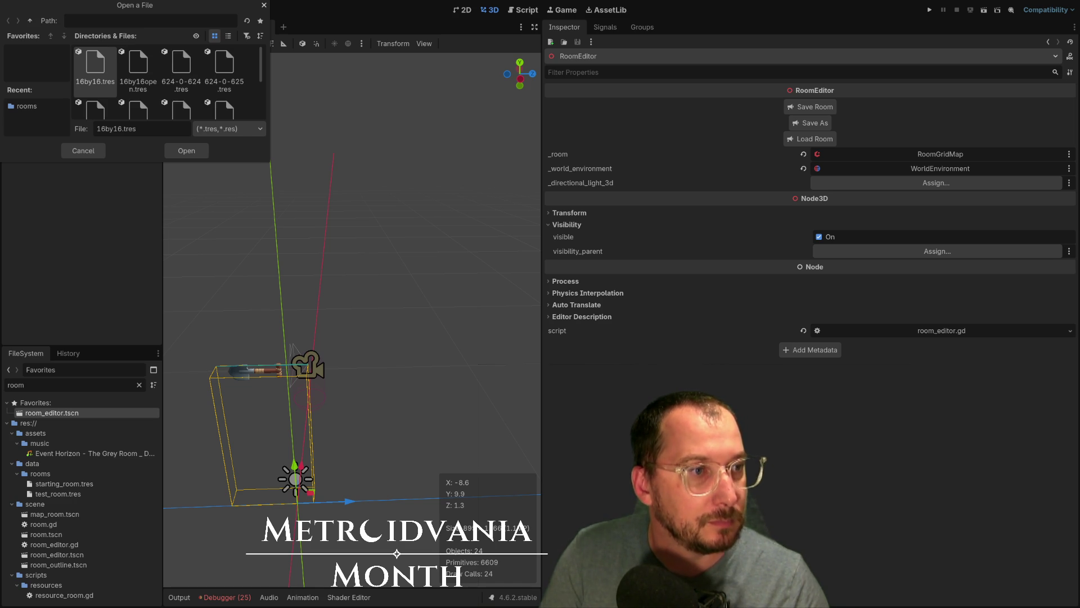
pyautogui.scroll(-2, 104, 103)
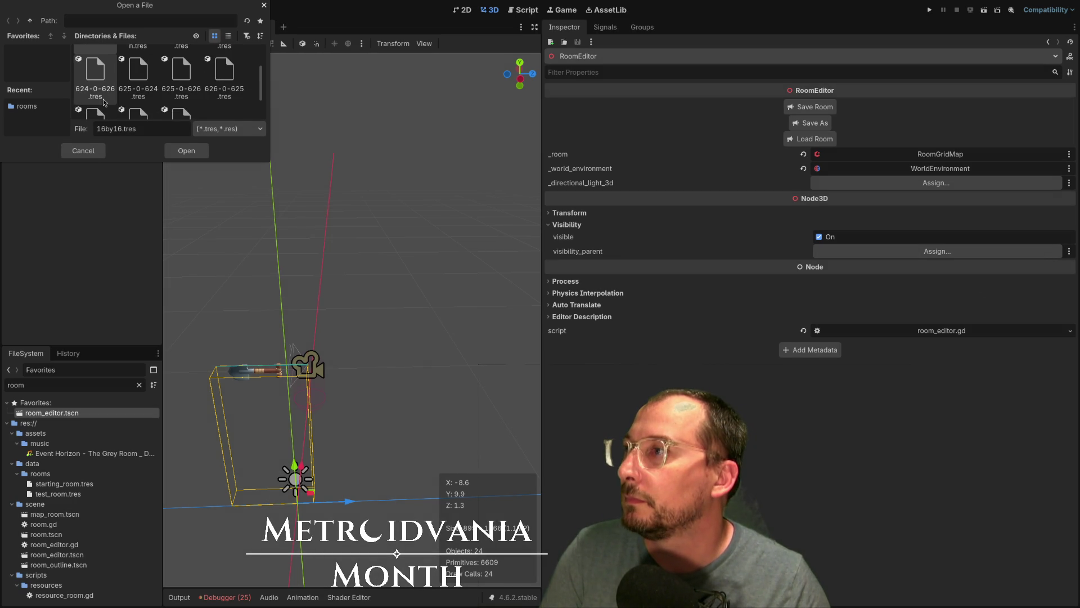
pyautogui.scroll(1, 236, 89)
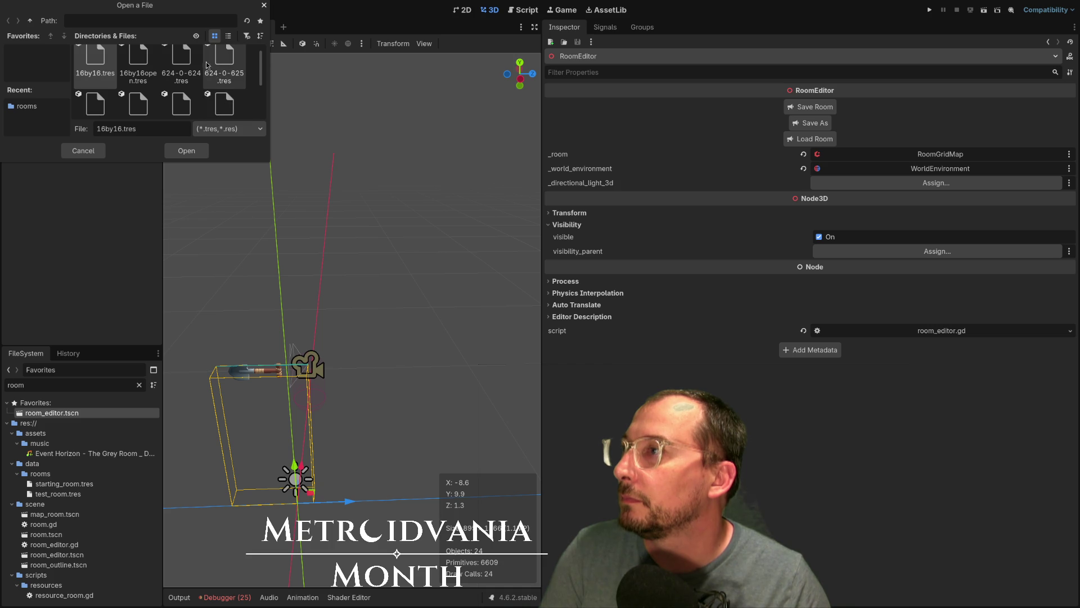
pyautogui.click(182, 101)
pyautogui.click(180, 151)
pyautogui.moveTo(245, 274)
pyautogui.mouseDown()
pyautogui.moveTo(296, 344)
pyautogui.moveTo(420, 343)
pyautogui.moveTo(310, 319)
pyautogui.moveTo(295, 328)
pyautogui.mouseUp()
pyautogui.scroll(-5, 295, 327)
pyautogui.moveTo(312, 374)
pyautogui.mouseDown()
pyautogui.moveTo(492, 366)
pyautogui.moveTo(365, 372)
pyautogui.moveTo(453, 387)
pyautogui.mouseUp()
pyautogui.scroll(3, 323, 373)
pyautogui.scroll(5, 435, 384)
pyautogui.moveTo(350, 359)
pyautogui.mouseDown()
pyautogui.moveTo(316, 361)
pyautogui.moveTo(282, 342)
pyautogui.mouseUp()
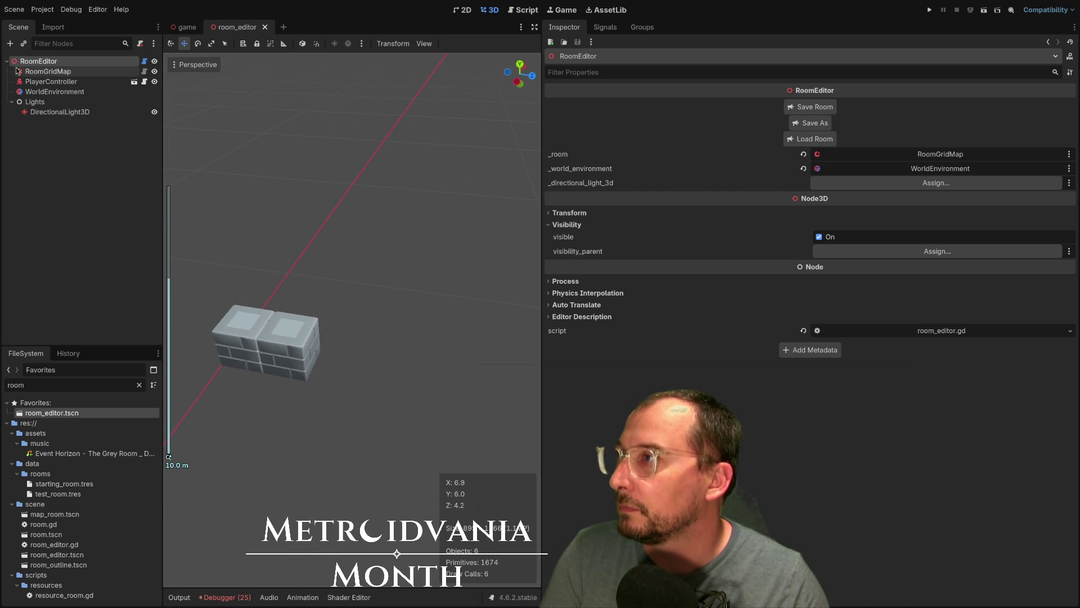
pyautogui.press('f')
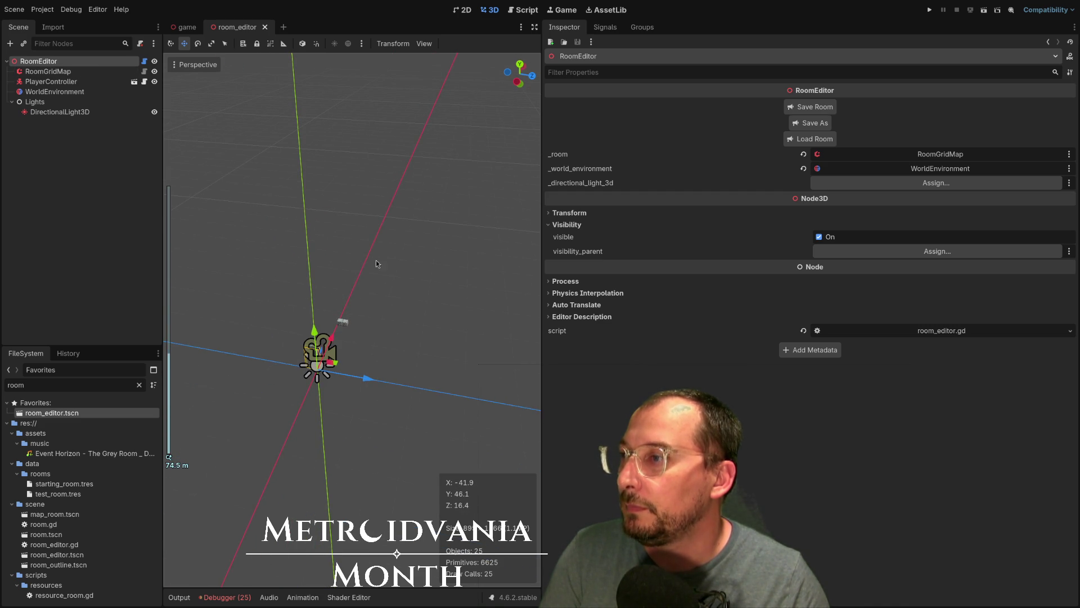
# Step: Load rooms 624-0-625.tres and then 624-0-626.tres, viewing each one
pyautogui.click(798, 144)
pyautogui.click(224, 70)
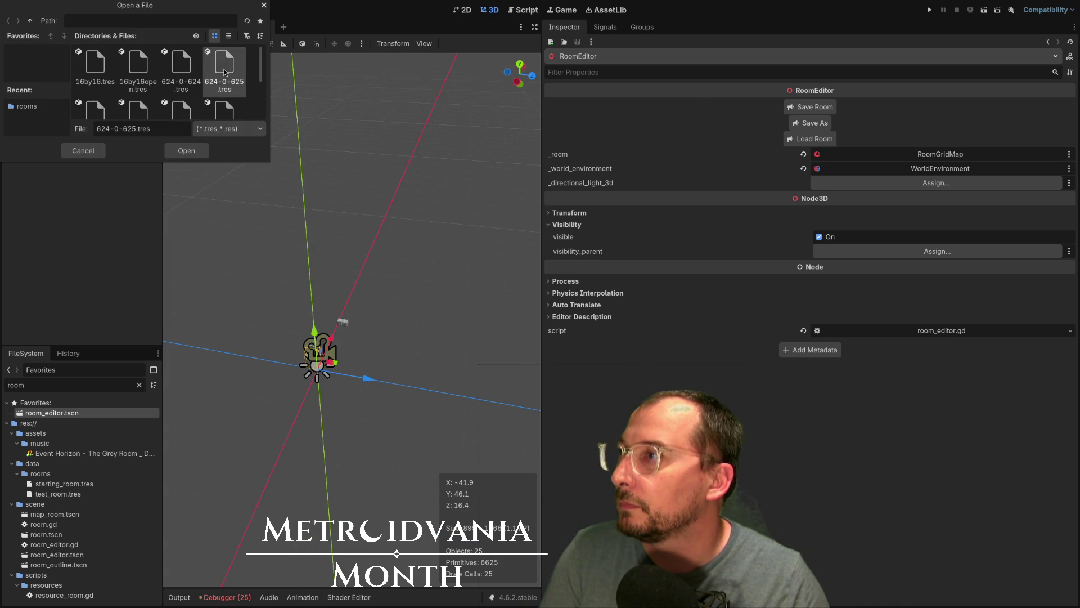
pyautogui.click(197, 151)
pyautogui.moveTo(394, 314)
pyautogui.mouseDown()
pyautogui.moveTo(478, 296)
pyautogui.moveTo(349, 327)
pyautogui.mouseUp()
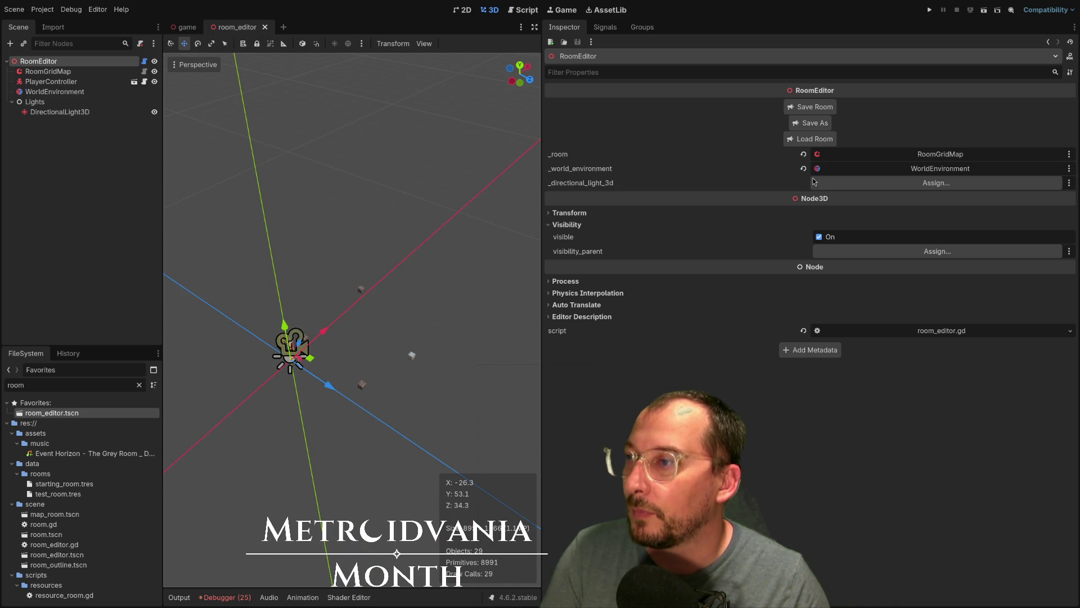
pyautogui.click(814, 140)
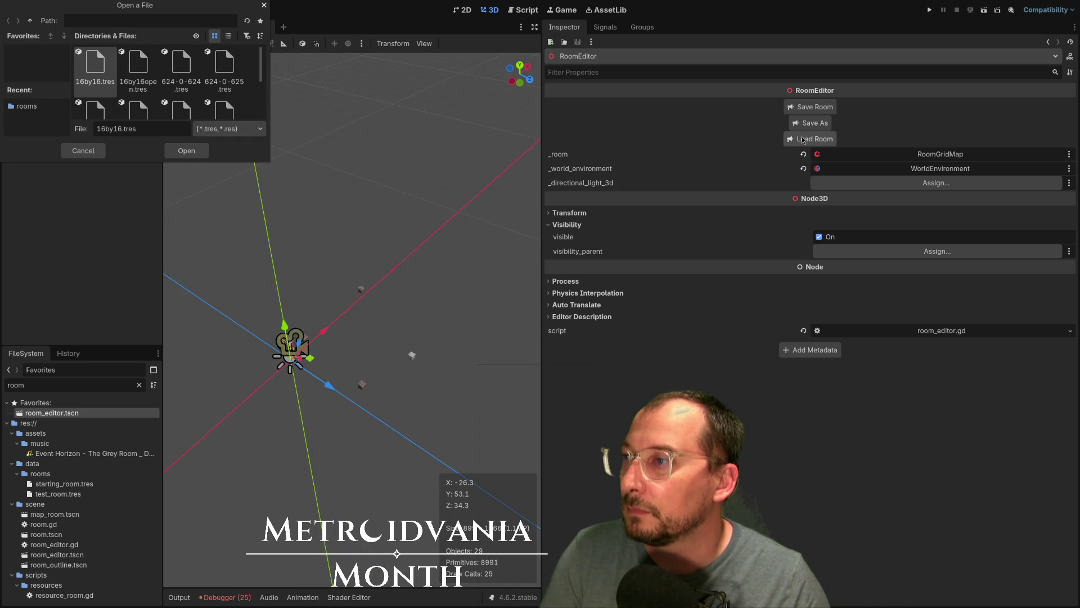
pyautogui.click(95, 108)
pyautogui.click(177, 155)
pyautogui.moveTo(191, 190)
pyautogui.mouseDown()
pyautogui.moveTo(349, 241)
pyautogui.moveTo(458, 205)
pyautogui.moveTo(545, 197)
pyautogui.moveTo(329, 249)
pyautogui.mouseUp()
# Step: Load room 625-0-624.tres, inspect it from a low front view, and select RoomGridMap
pyautogui.click(811, 139)
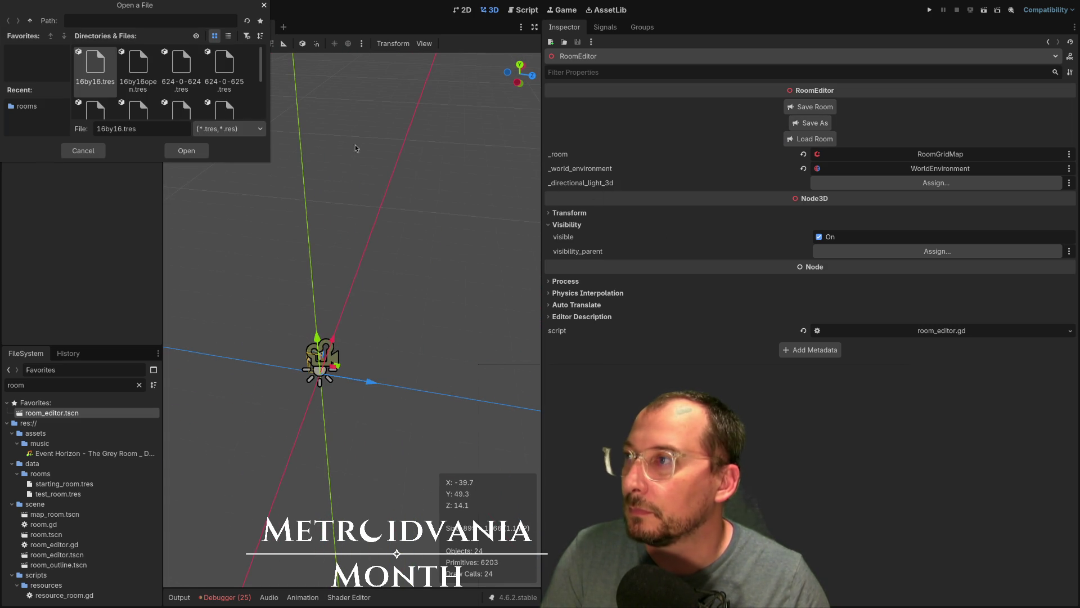
pyautogui.scroll(-2, 163, 94)
pyautogui.click(153, 76)
pyautogui.click(190, 149)
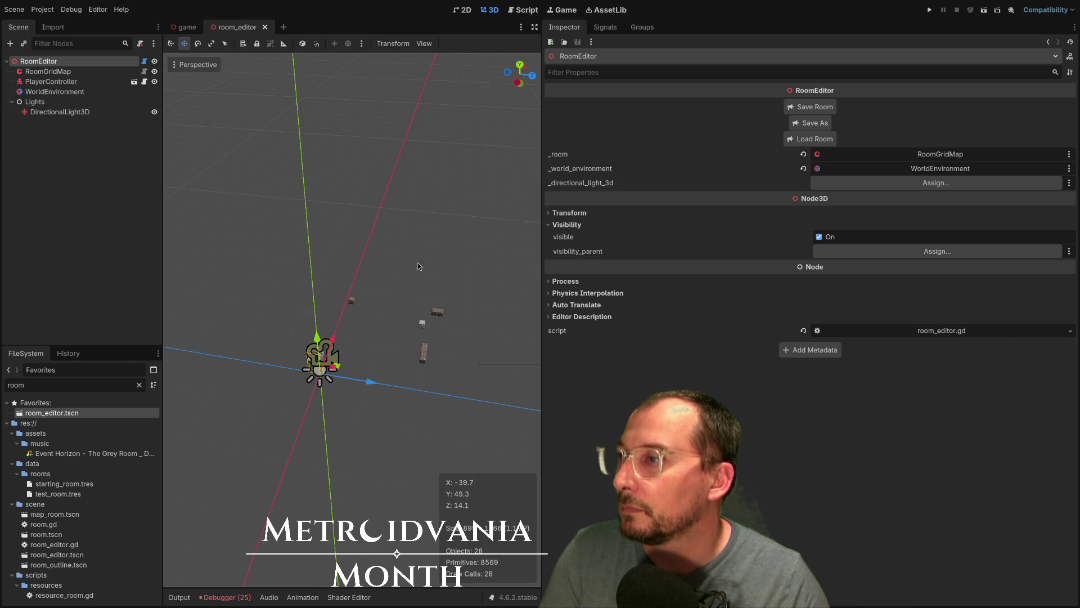
pyautogui.moveTo(374, 253); pyautogui.dragTo(366, 363)
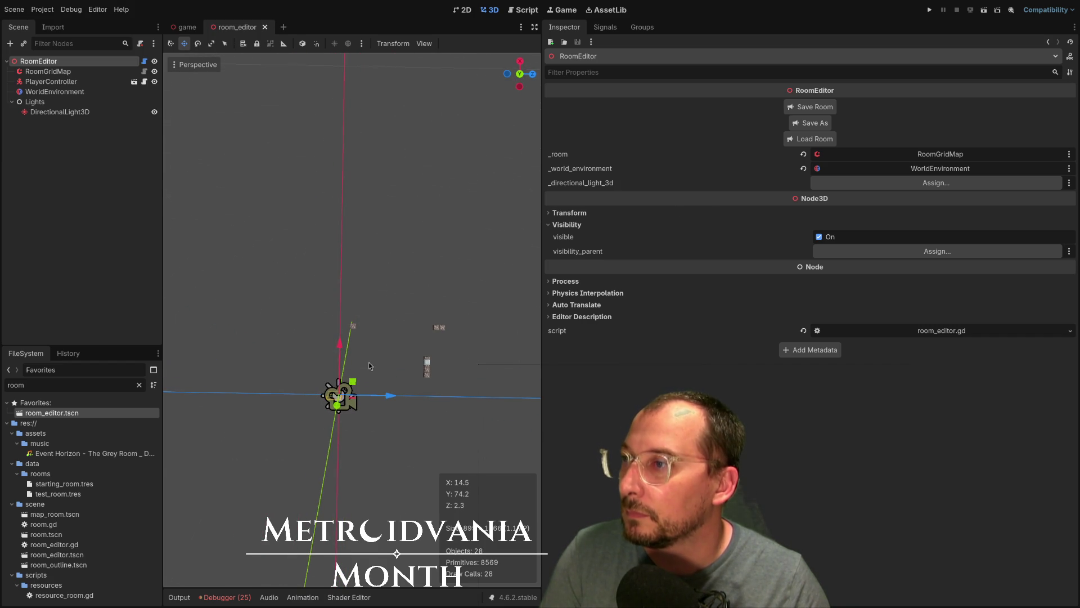
pyautogui.scroll(3, 382, 311)
pyautogui.scroll(3, 382, 311)
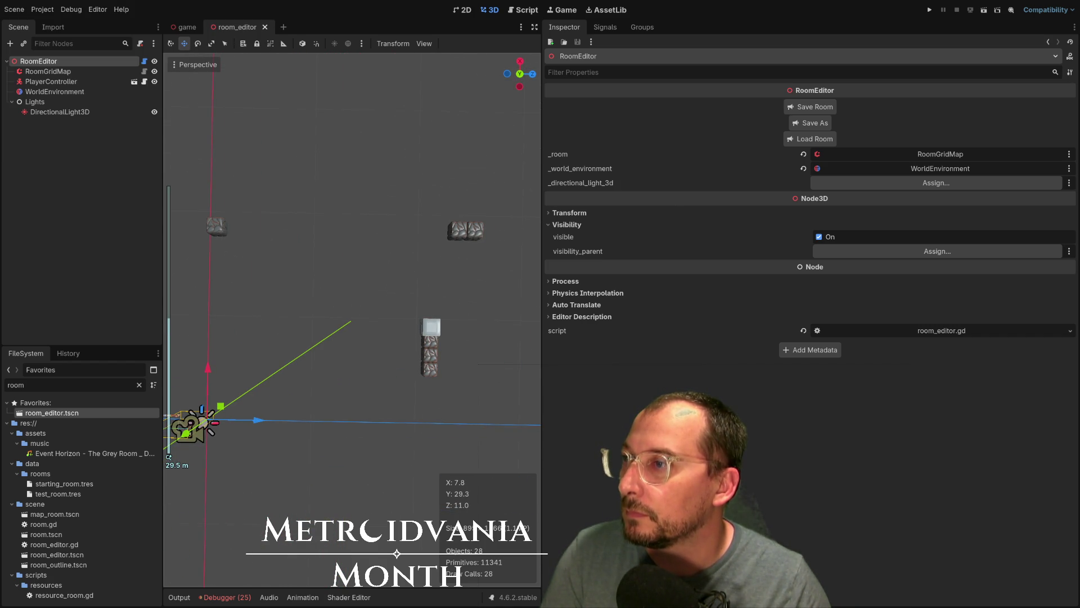
pyautogui.moveTo(363, 313)
pyautogui.mouseDown()
pyautogui.moveTo(243, 220)
pyautogui.moveTo(297, 206)
pyautogui.moveTo(377, 221)
pyautogui.mouseUp()
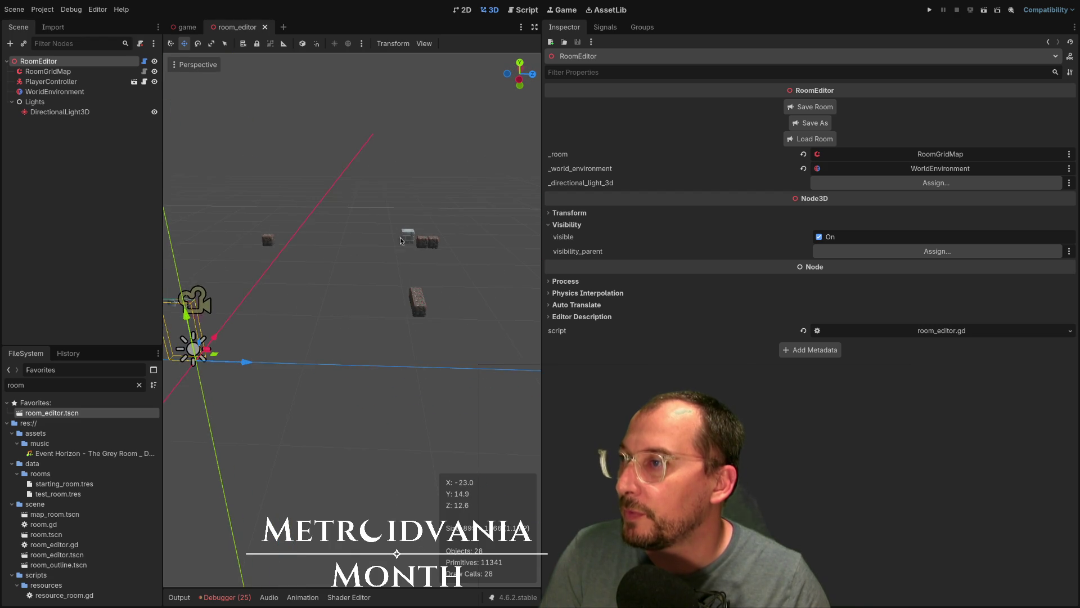
pyautogui.scroll(2, 385, 255)
pyautogui.moveTo(359, 301)
pyautogui.mouseDown()
pyautogui.moveTo(358, 314)
pyautogui.moveTo(239, 279)
pyautogui.mouseUp()
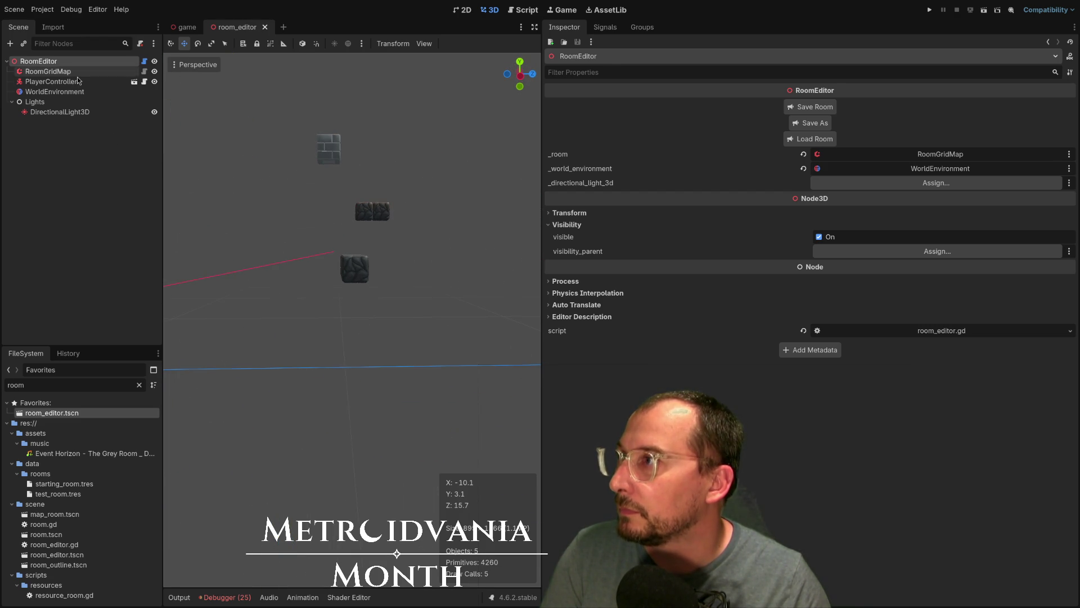
pyautogui.click(48, 72)
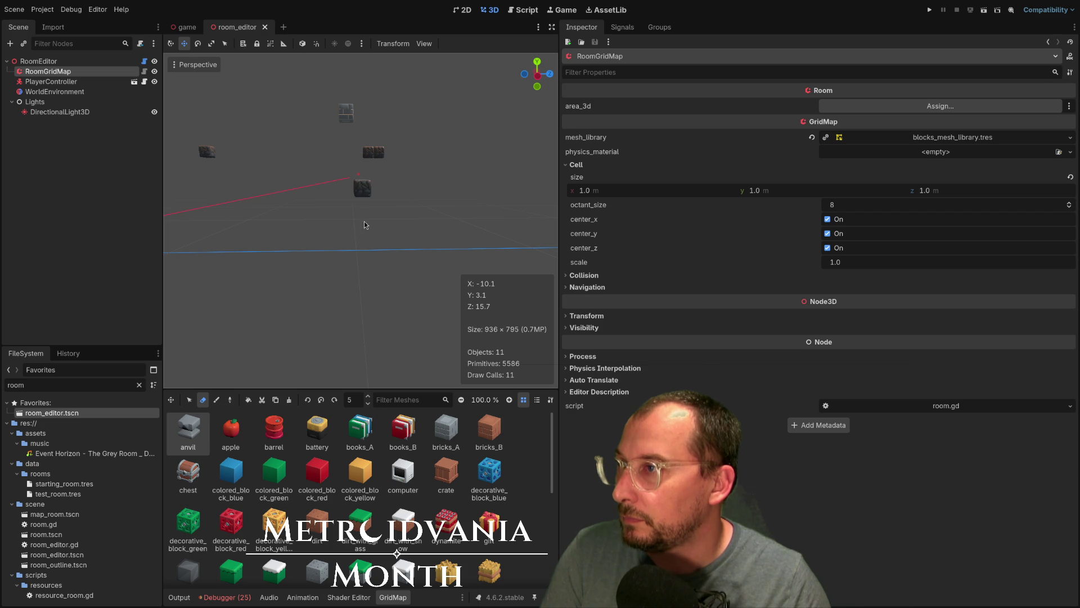
# Step: Lower the grid map's floor level to 3 and erase the row of dark stone blocks
pyautogui.moveTo(372, 232)
pyautogui.mouseDown()
pyautogui.moveTo(362, 278)
pyautogui.moveTo(347, 283)
pyautogui.mouseUp()
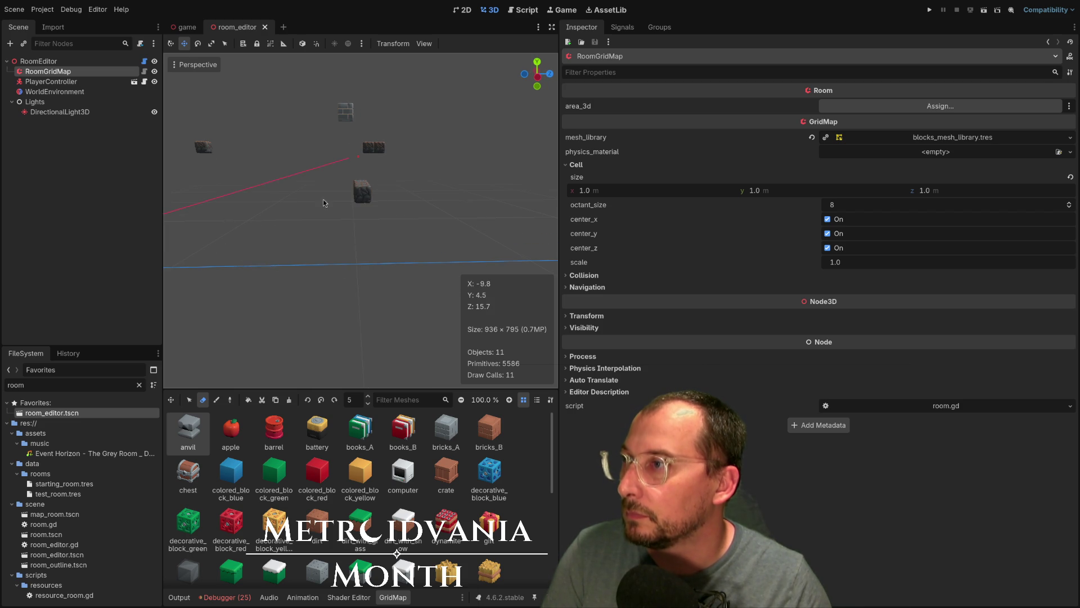
pyautogui.moveTo(389, 211); pyautogui.dragTo(308, 263)
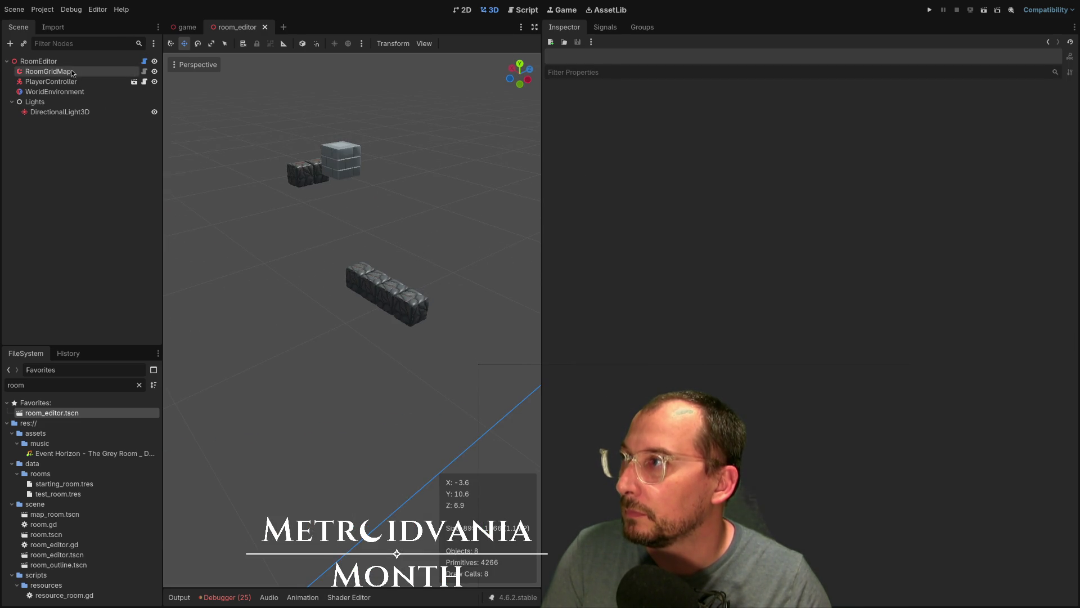
pyautogui.click(397, 214)
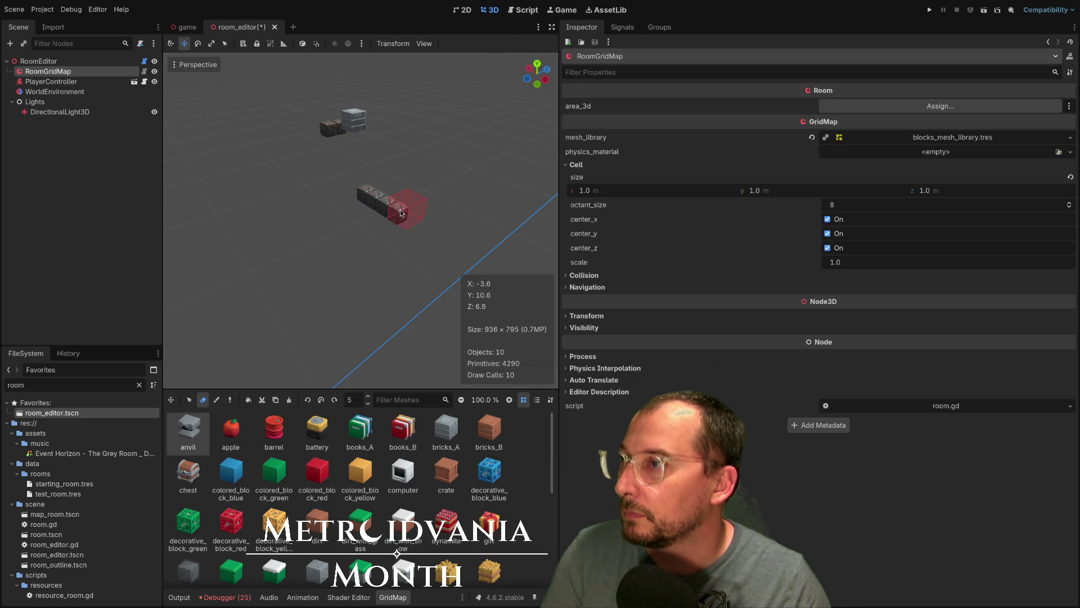
pyautogui.click(369, 404)
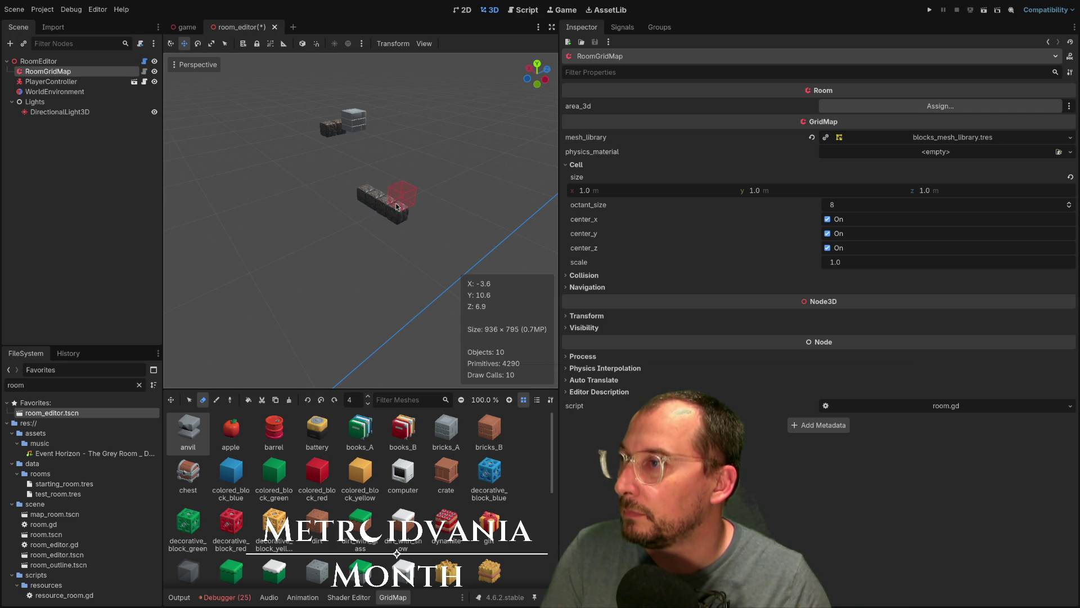
pyautogui.click(368, 404)
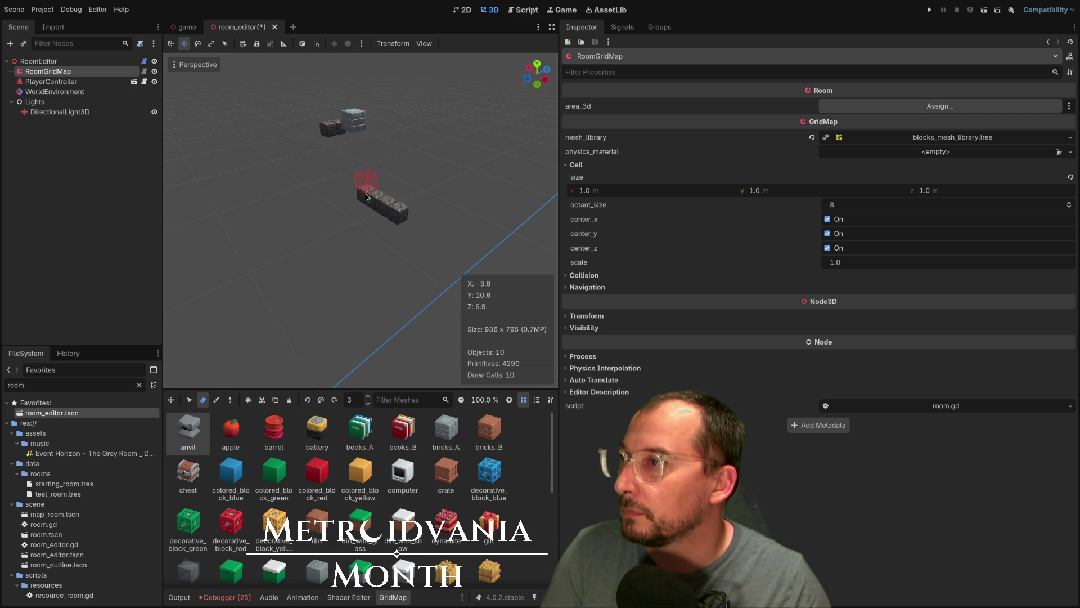
pyautogui.moveTo(402, 234); pyautogui.dragTo(355, 188)
pyautogui.scroll(-5, 352, 238)
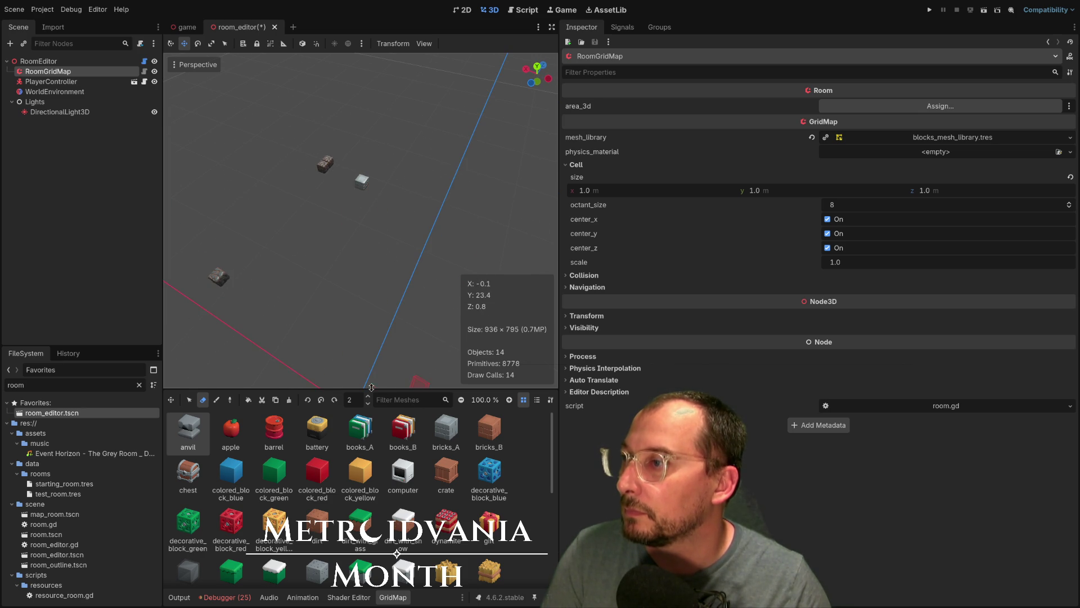
pyautogui.scroll(2, 368, 370)
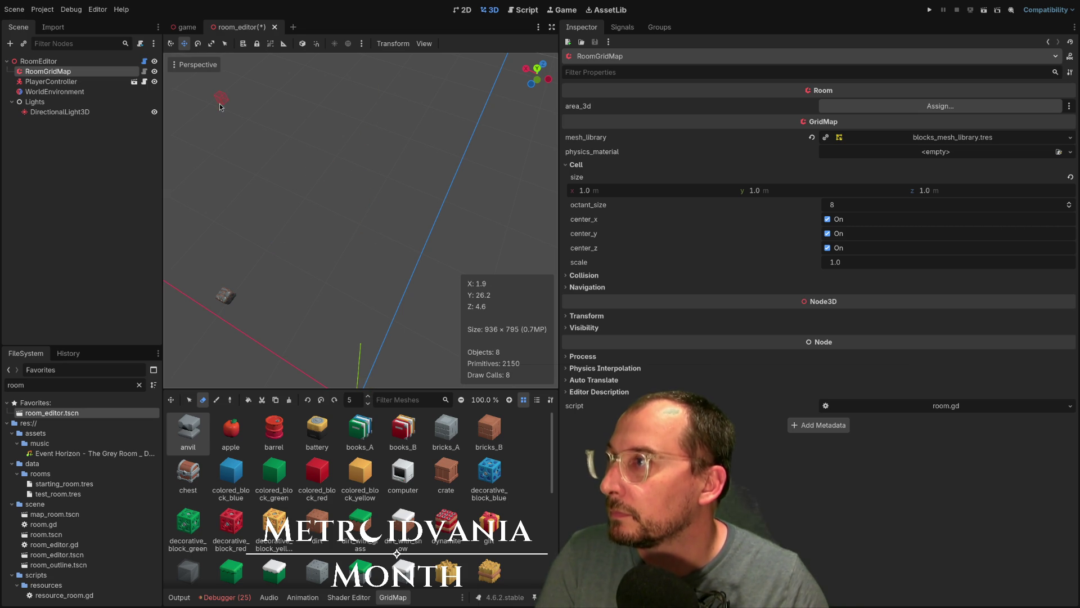
pyautogui.click(86, 63)
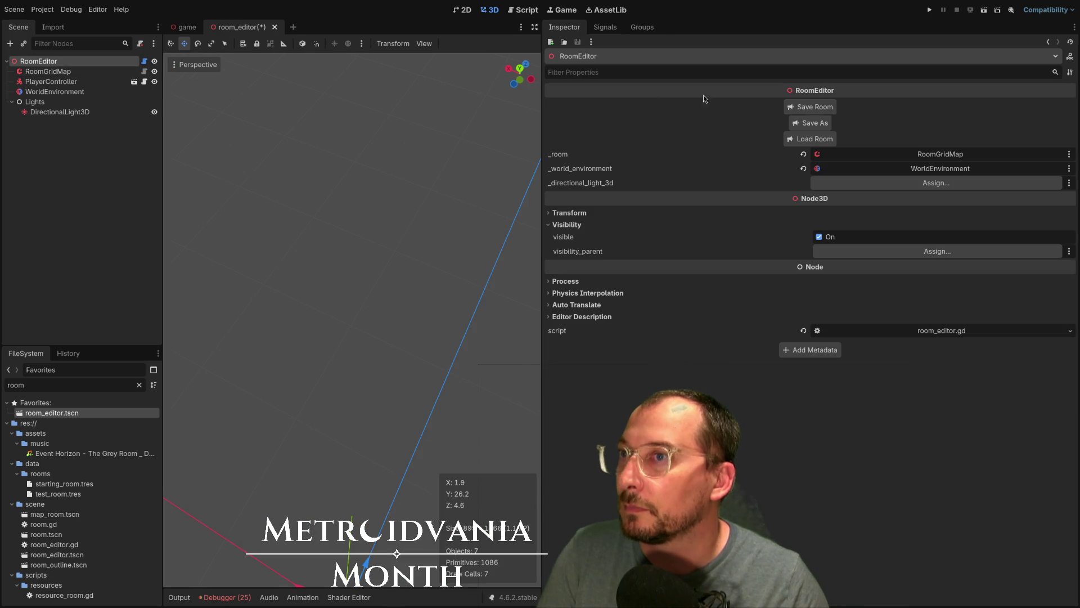
# Step: Save the edited room and load room 625-0-624
pyautogui.click(807, 109)
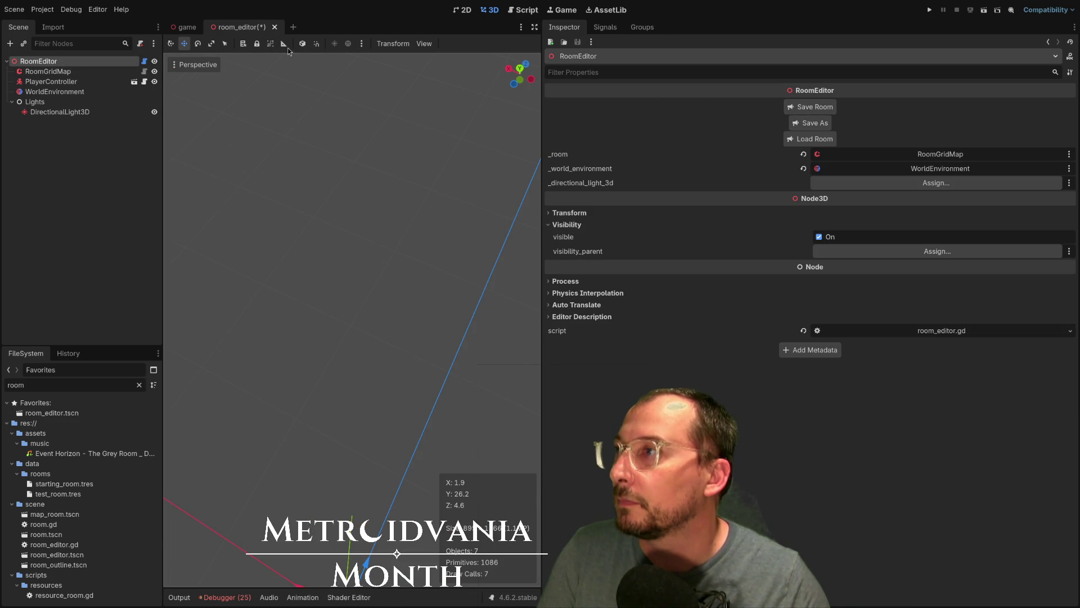
pyautogui.click(793, 139)
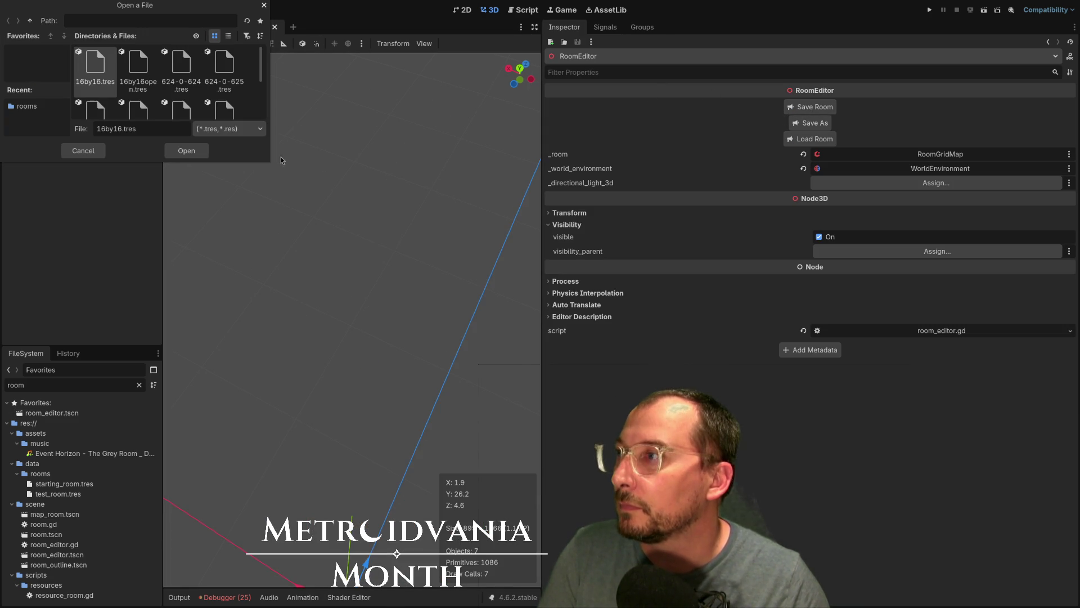
pyautogui.click(142, 102)
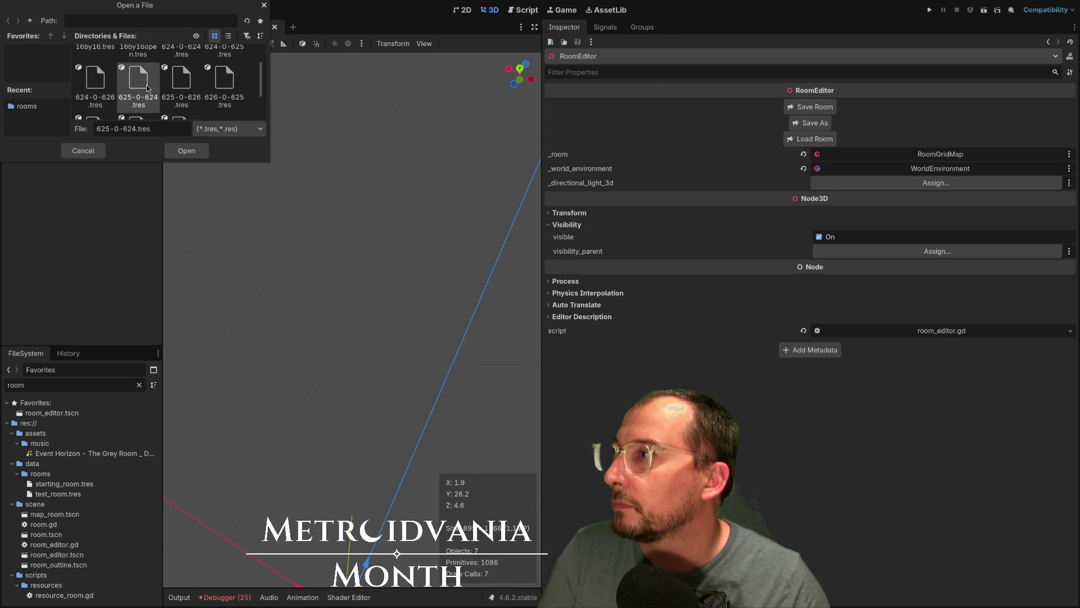
pyautogui.click(184, 156)
# Step: Load room 625-0-626 and erase its stray row of blocks from RoomGridMap
pyautogui.click(805, 139)
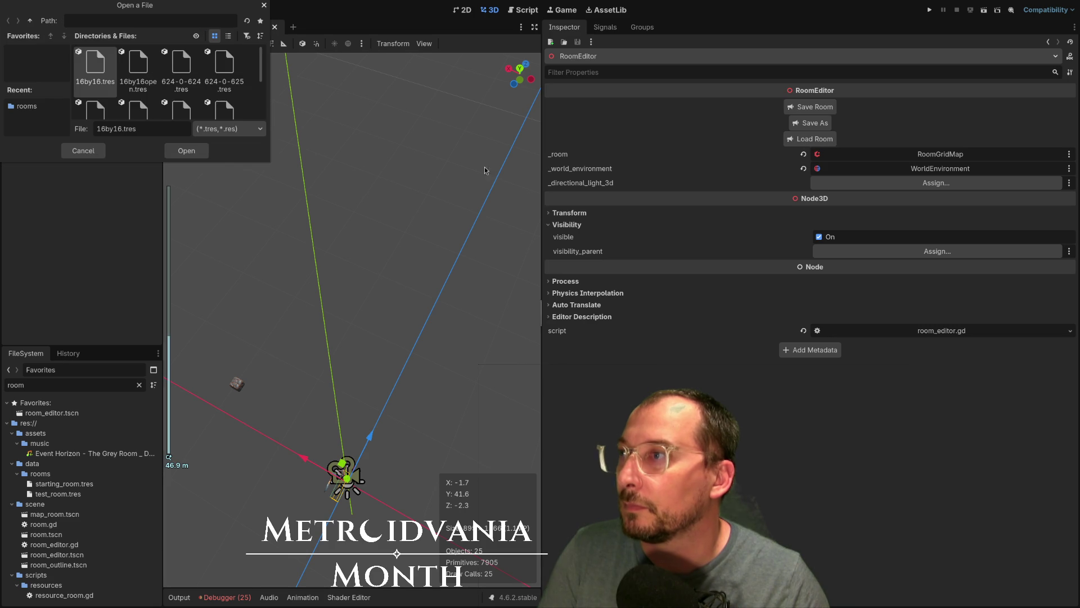
pyautogui.click(181, 100)
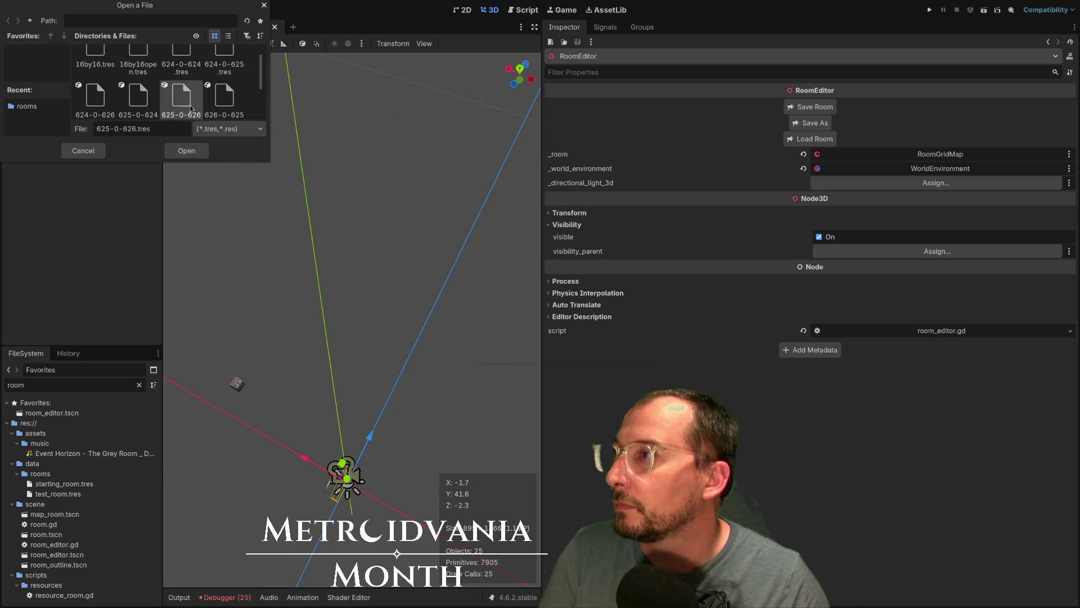
pyautogui.click(186, 151)
pyautogui.moveTo(308, 187)
pyautogui.mouseDown()
pyautogui.moveTo(326, 297)
pyautogui.moveTo(277, 429)
pyautogui.moveTo(291, 454)
pyautogui.moveTo(333, 414)
pyautogui.moveTo(383, 425)
pyautogui.mouseUp()
pyautogui.scroll(5, 380, 411)
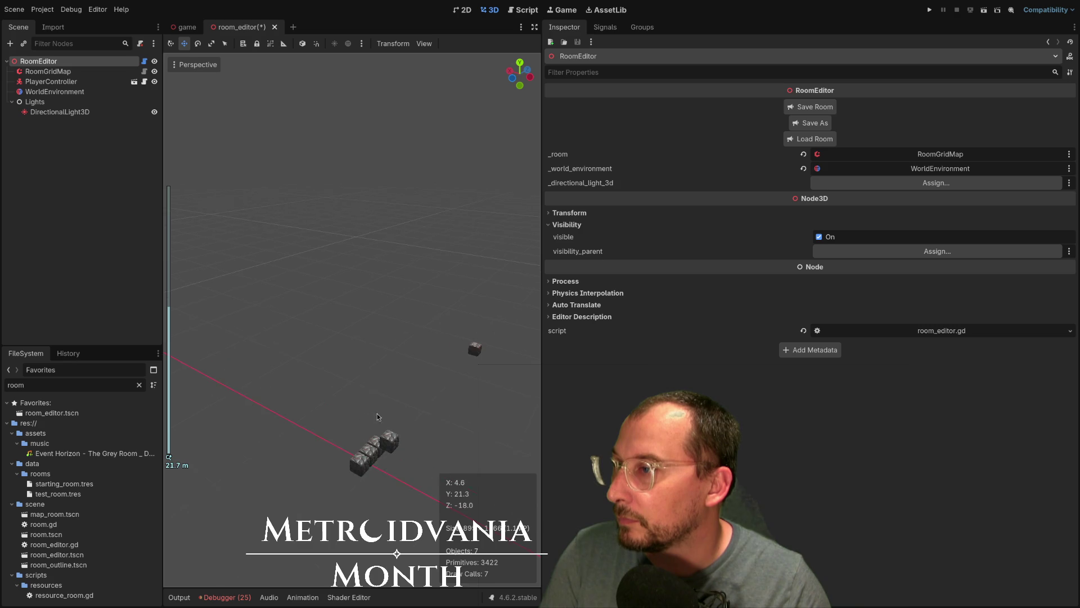
pyautogui.click(105, 71)
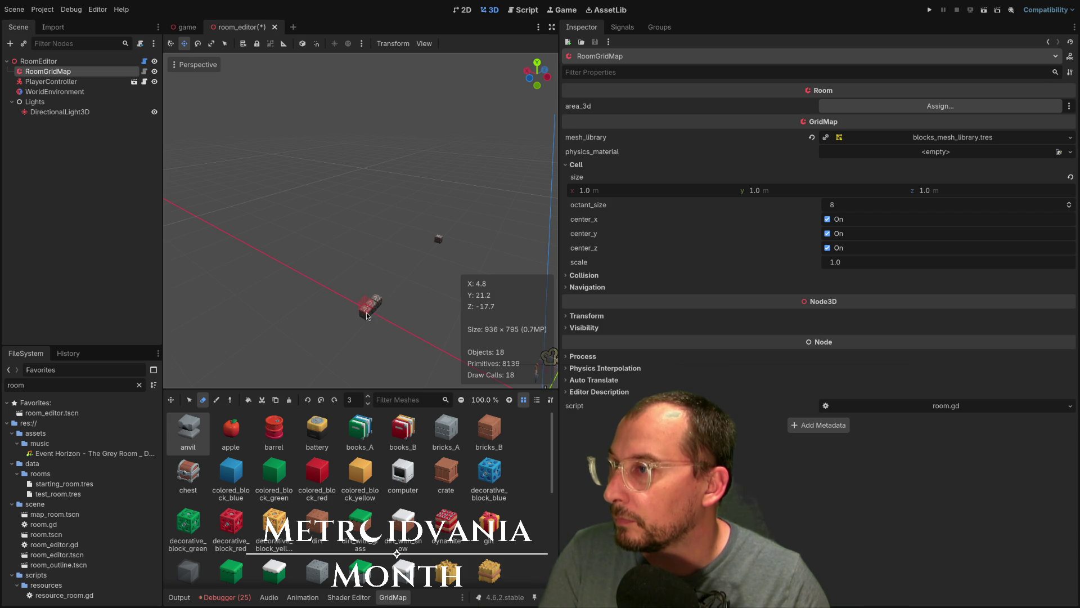
pyautogui.moveTo(377, 302); pyautogui.dragTo(361, 323)
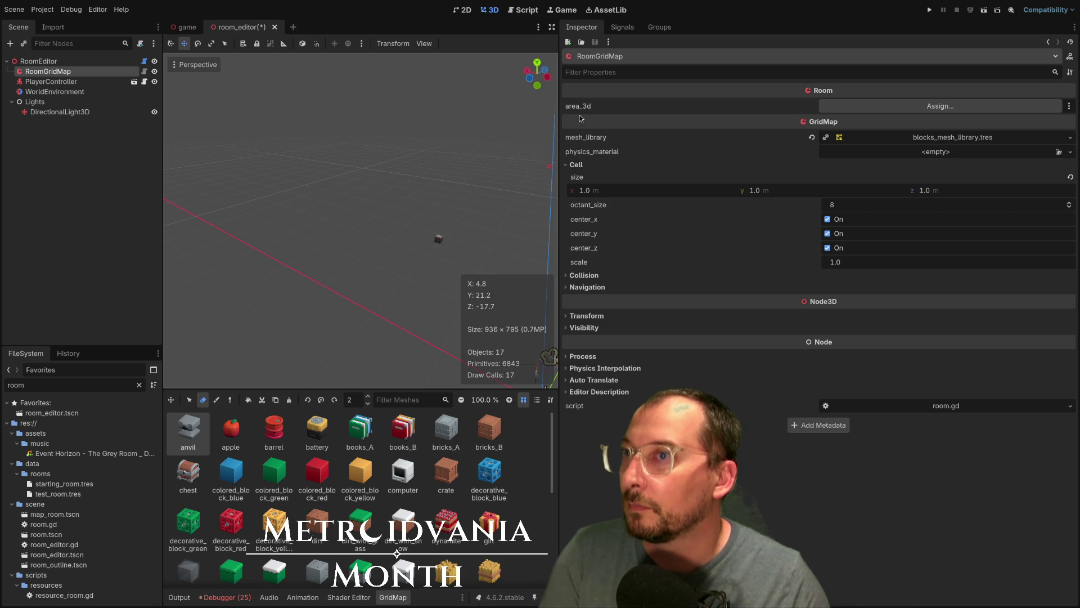
pyautogui.click(101, 60)
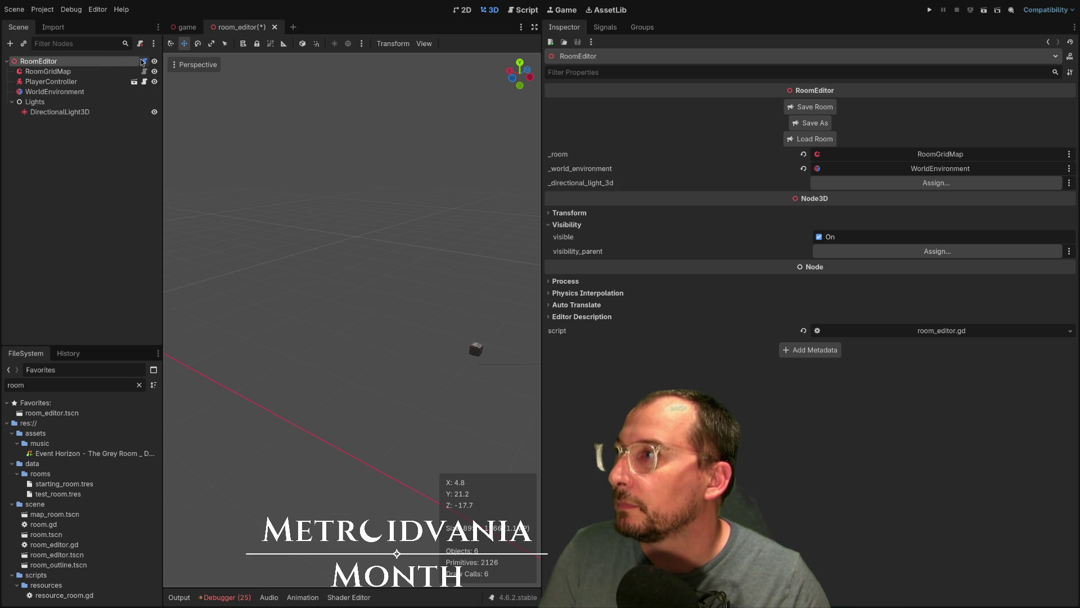
pyautogui.click(795, 137)
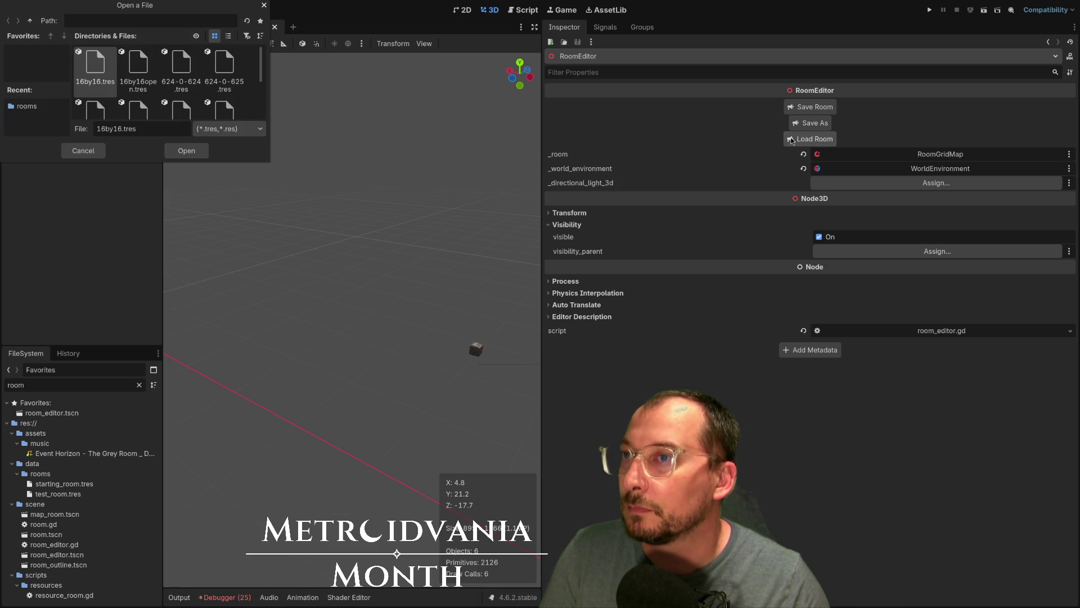
# Step: Load room 626-0-625 into the room editor and bring it into view
pyautogui.scroll(-1, 157, 70)
pyautogui.click(208, 105)
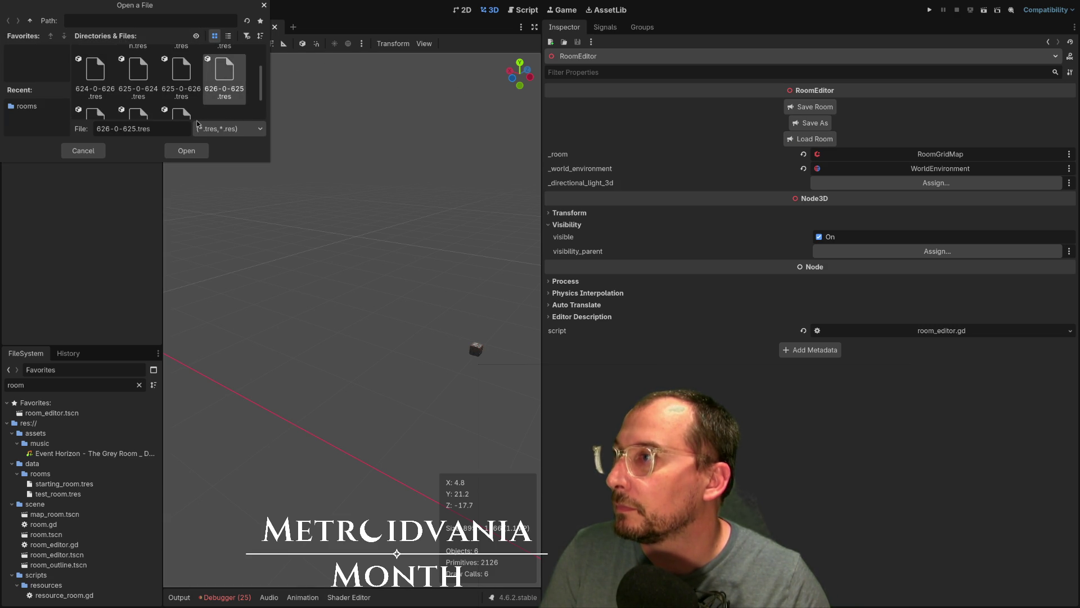
pyautogui.click(184, 156)
pyautogui.scroll(-5, 355, 213)
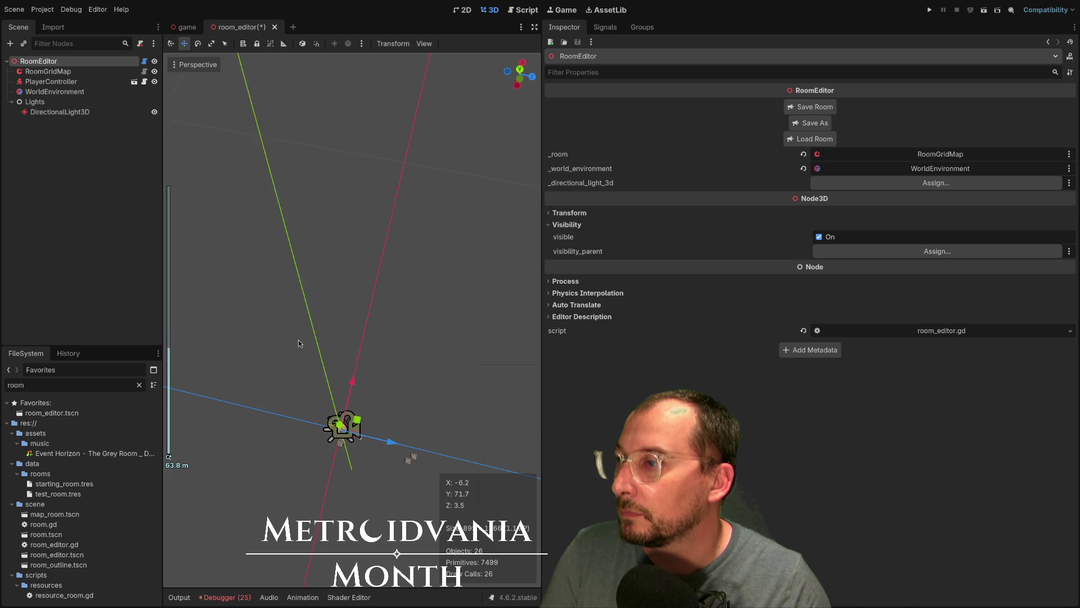
pyautogui.moveTo(298, 343)
pyautogui.mouseDown()
pyautogui.moveTo(294, 316)
pyautogui.moveTo(262, 278)
pyautogui.moveTo(364, 299)
pyautogui.moveTo(269, 418)
pyautogui.moveTo(282, 439)
pyautogui.moveTo(296, 378)
pyautogui.mouseUp()
# Step: In RoomGridMap, erase the row of three stone blocks and the remaining grey block
pyautogui.scroll(2, 296, 378)
pyautogui.click(48, 71)
pyautogui.scroll(3, 356, 241)
pyautogui.moveTo(322, 172); pyautogui.dragTo(396, 189)
pyautogui.scroll(-2, 331, 287)
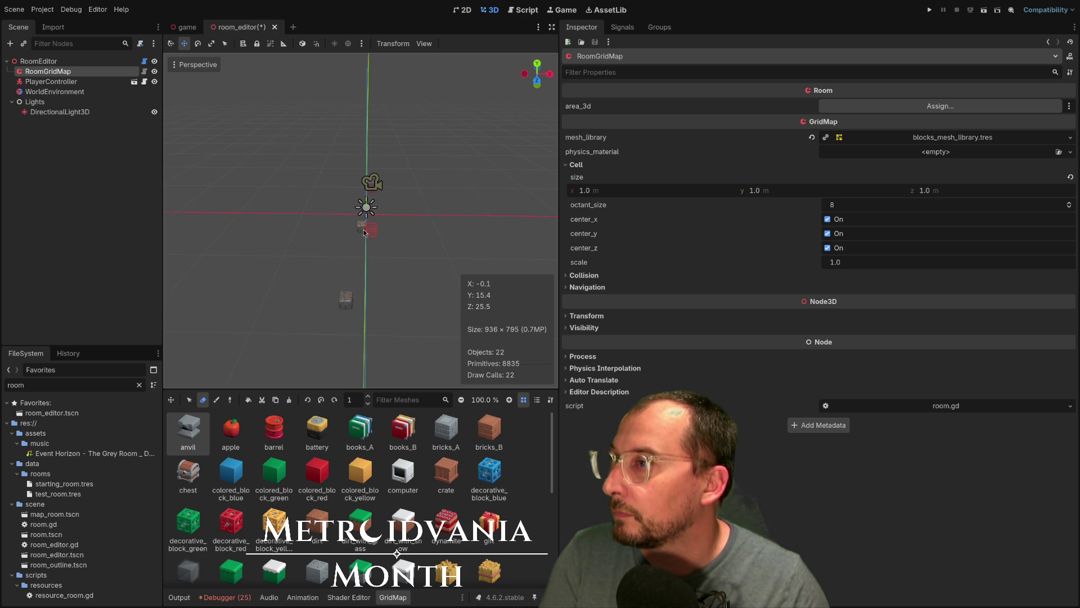
pyautogui.click(346, 294)
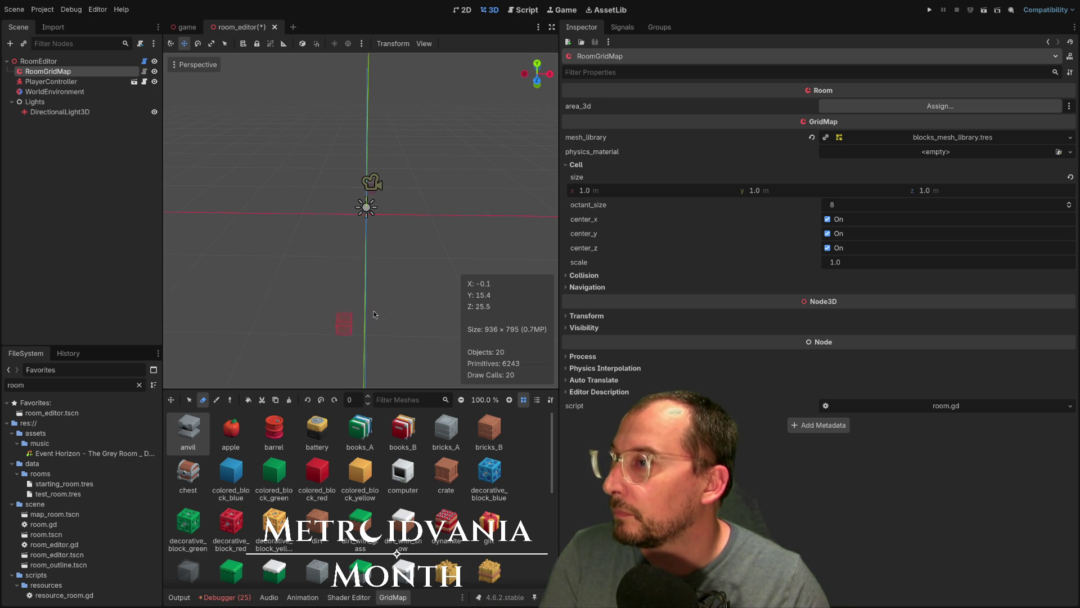
# Step: Reselect RoomEditor, load another room file, and save the room_editor scene
pyautogui.click(65, 61)
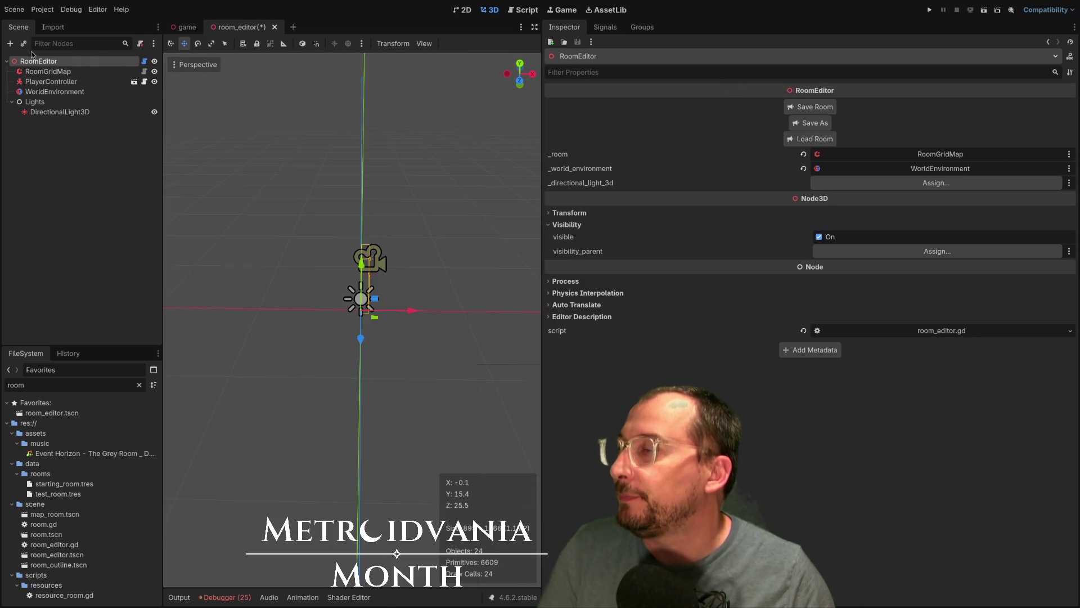
pyautogui.click(810, 139)
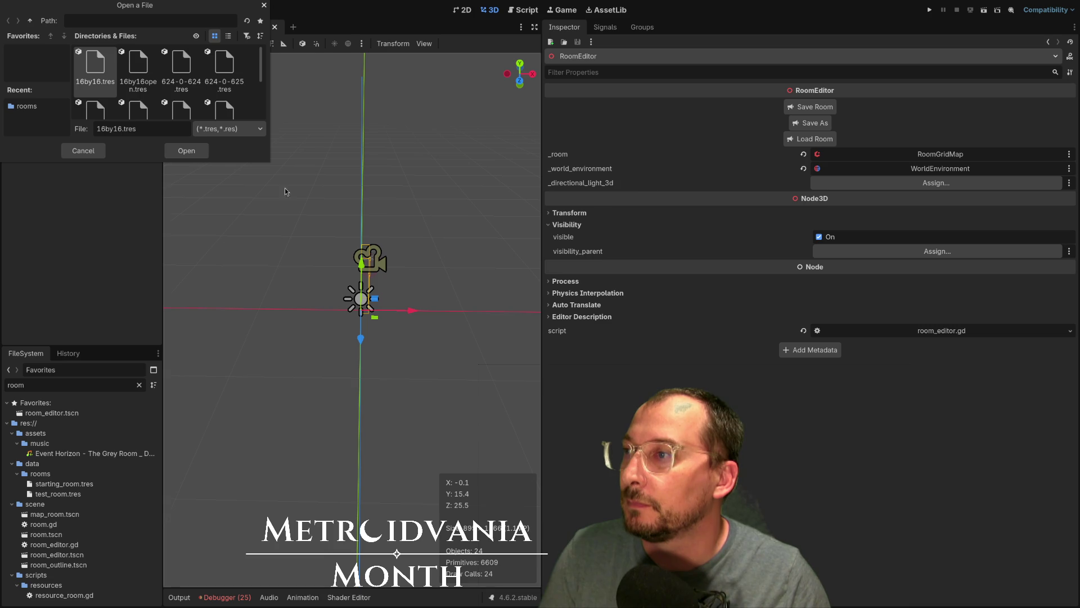
pyautogui.scroll(-5, 135, 79)
pyautogui.scroll(2, 90, 93)
pyautogui.click(228, 85)
pyautogui.click(177, 154)
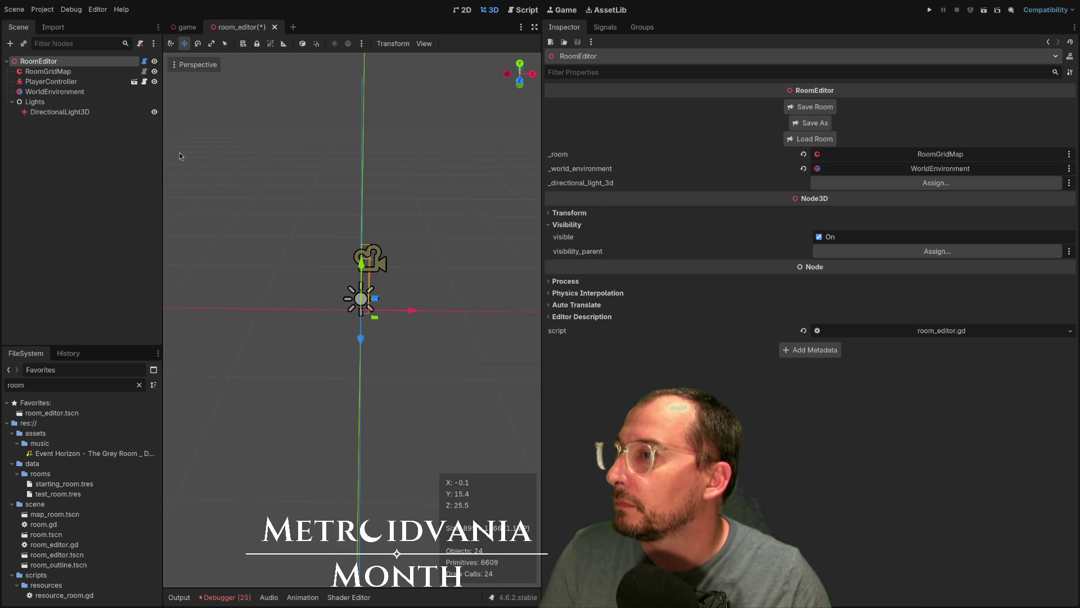
pyautogui.hotkey('ctrl', 's')
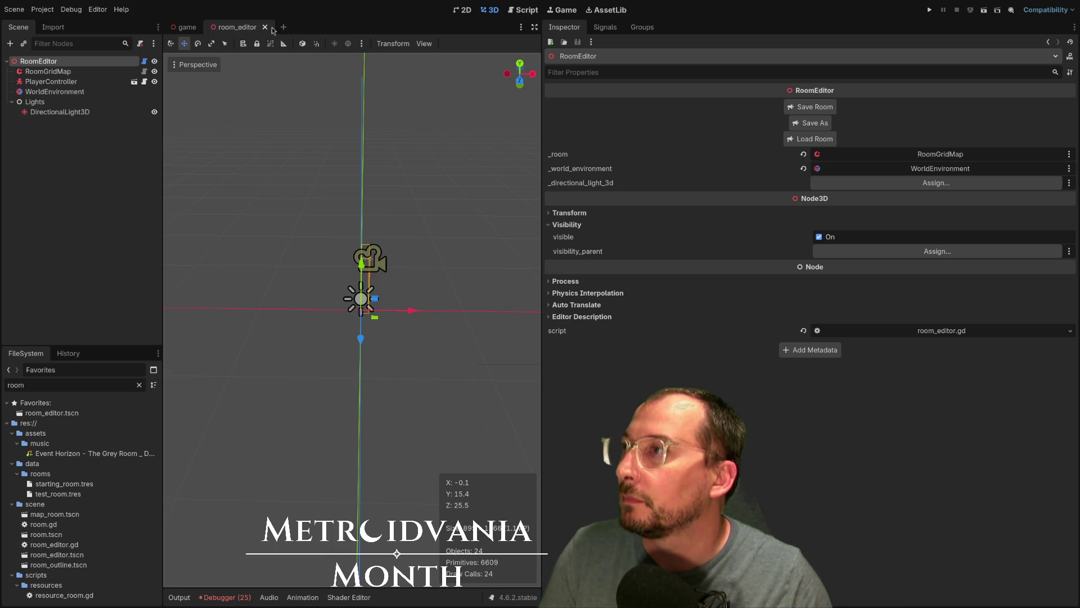
# Step: Close room_editor, test-run the game, then Build Rooms and reopen room_editor.tscn
pyautogui.click(265, 27)
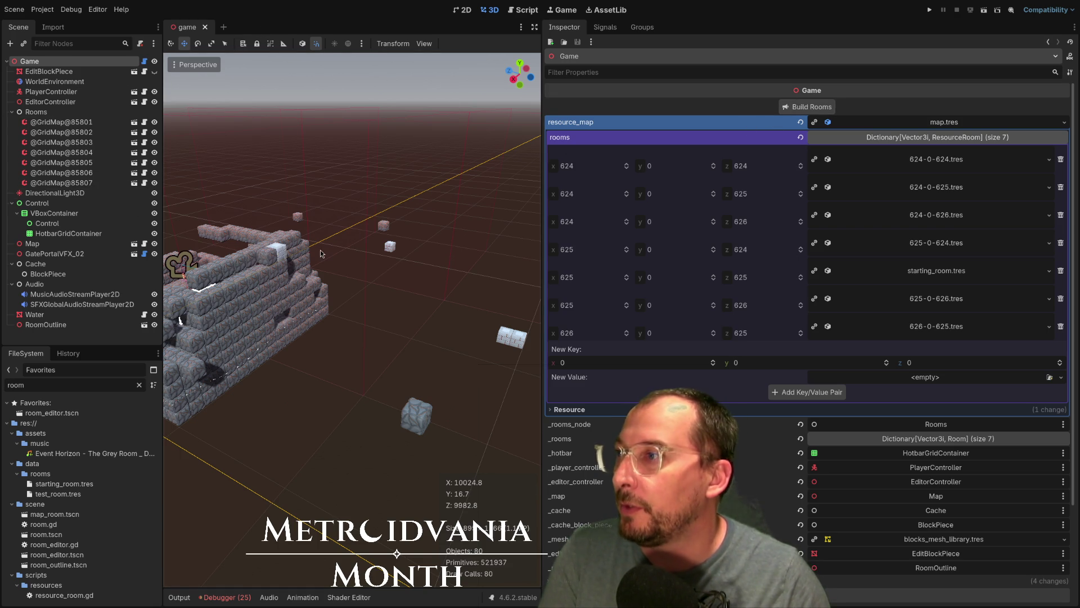
pyautogui.scroll(-10, 321, 253)
pyautogui.press('f')
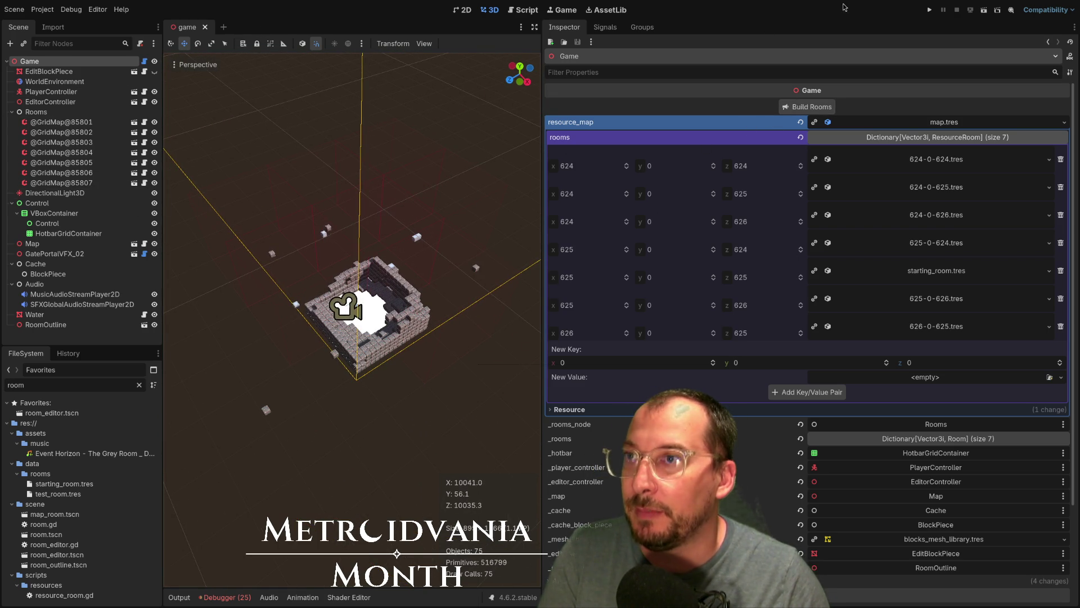
pyautogui.click(930, 12)
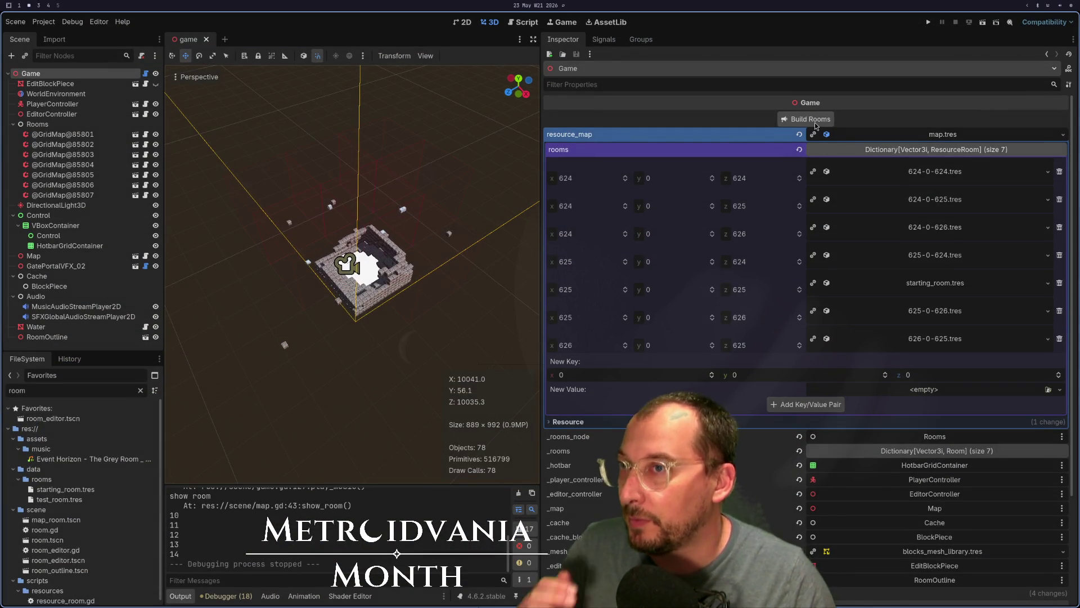
pyautogui.click(814, 120)
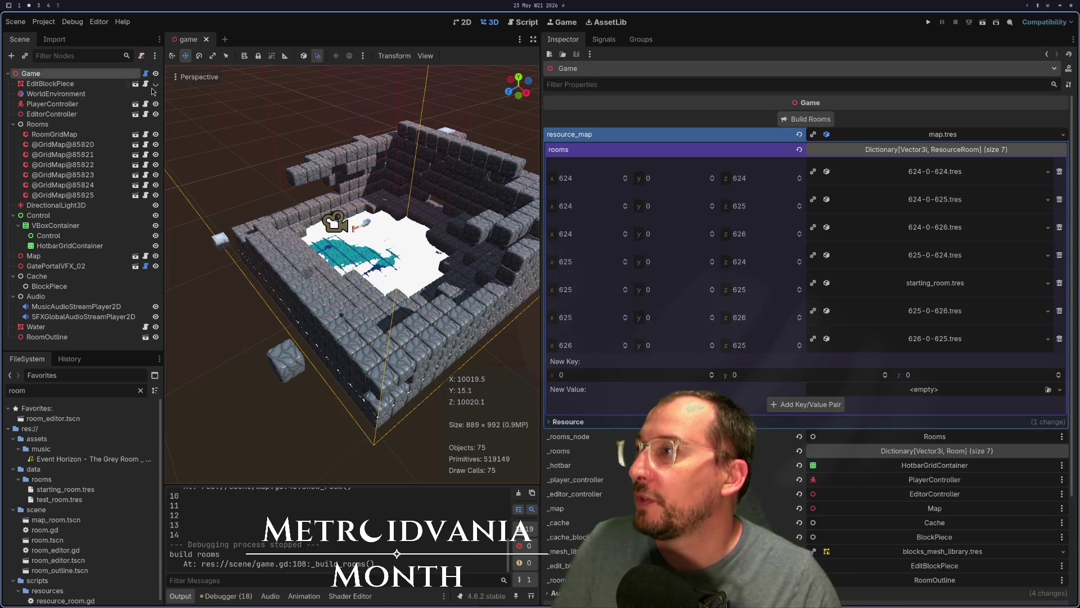
pyautogui.doubleClick(61, 417)
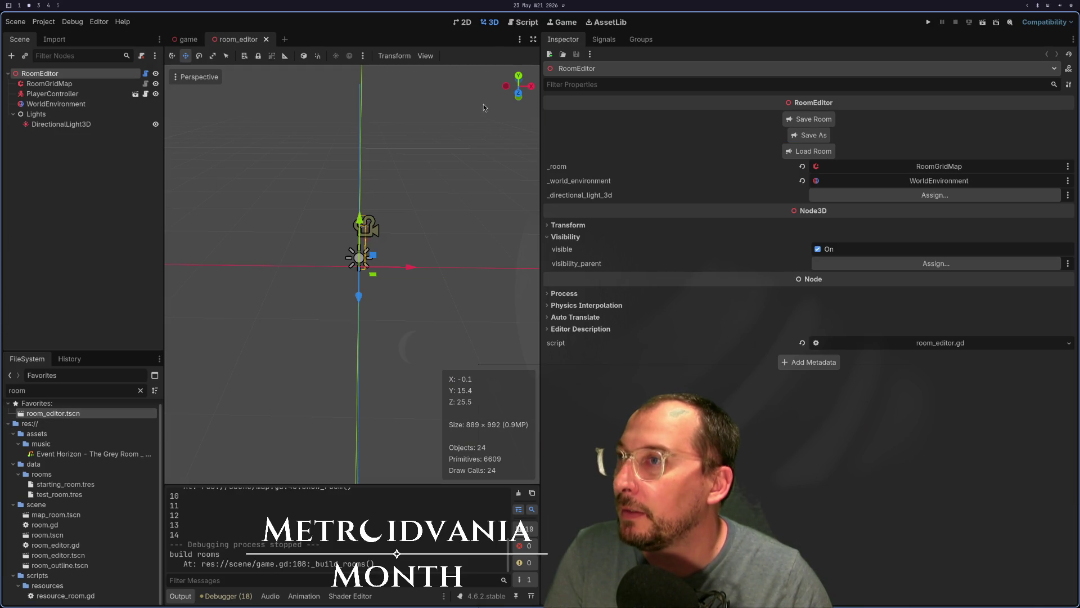
# Step: Load starting_room.tres into the room editor and orbit around its blocks
pyautogui.click(806, 151)
pyautogui.scroll(-5, 161, 108)
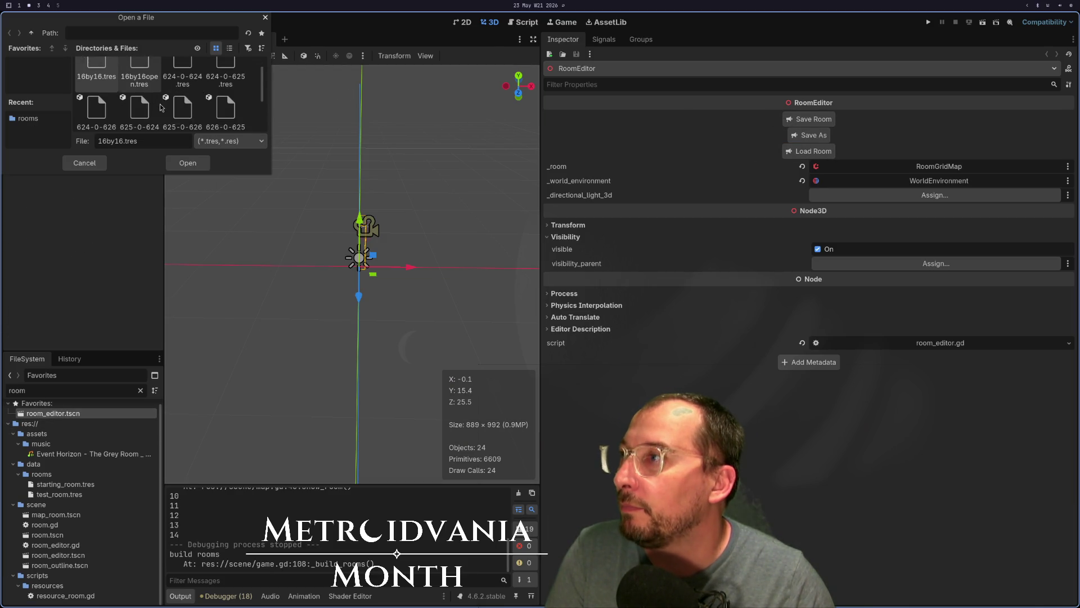
pyautogui.click(97, 98)
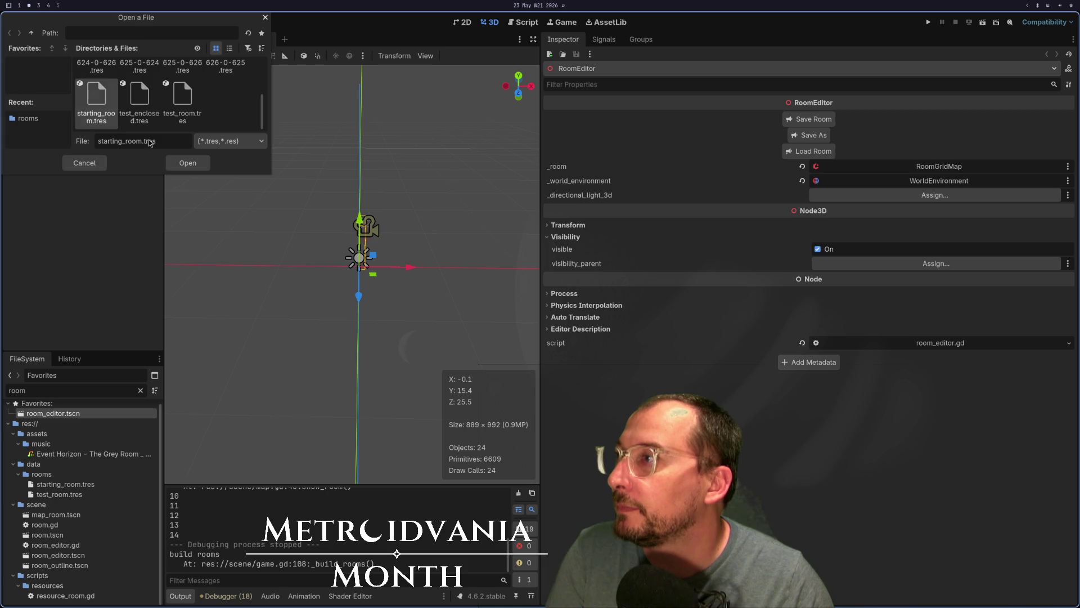
pyautogui.click(188, 163)
pyautogui.moveTo(252, 283)
pyautogui.mouseDown()
pyautogui.moveTo(304, 325)
pyautogui.moveTo(241, 254)
pyautogui.moveTo(200, 238)
pyautogui.moveTo(329, 219)
pyautogui.mouseUp()
pyautogui.scroll(10, 370, 247)
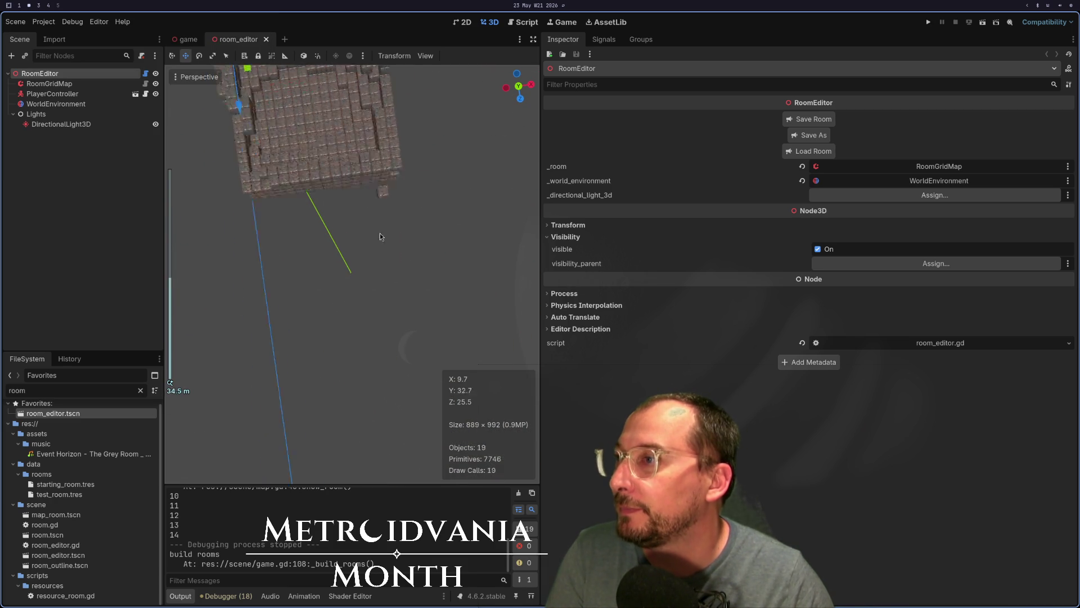
pyautogui.moveTo(362, 302)
pyautogui.mouseDown()
pyautogui.moveTo(393, 267)
pyautogui.moveTo(315, 214)
pyautogui.mouseUp()
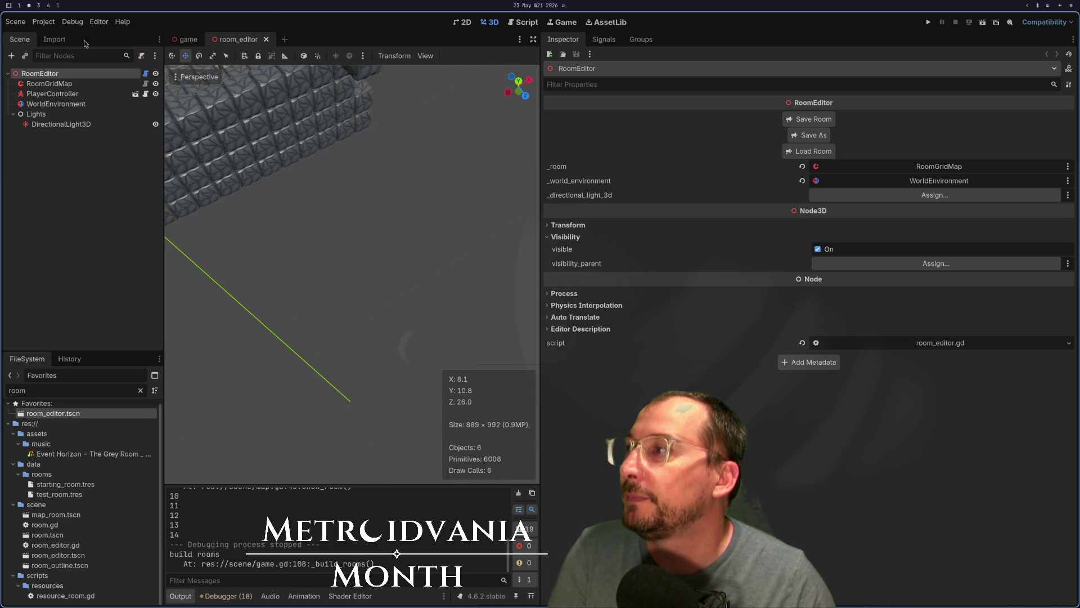
# Step: Paint a new block at the edge of the RoomGridMap and inspect it
pyautogui.click(49, 83)
pyautogui.scroll(-3, 278, 174)
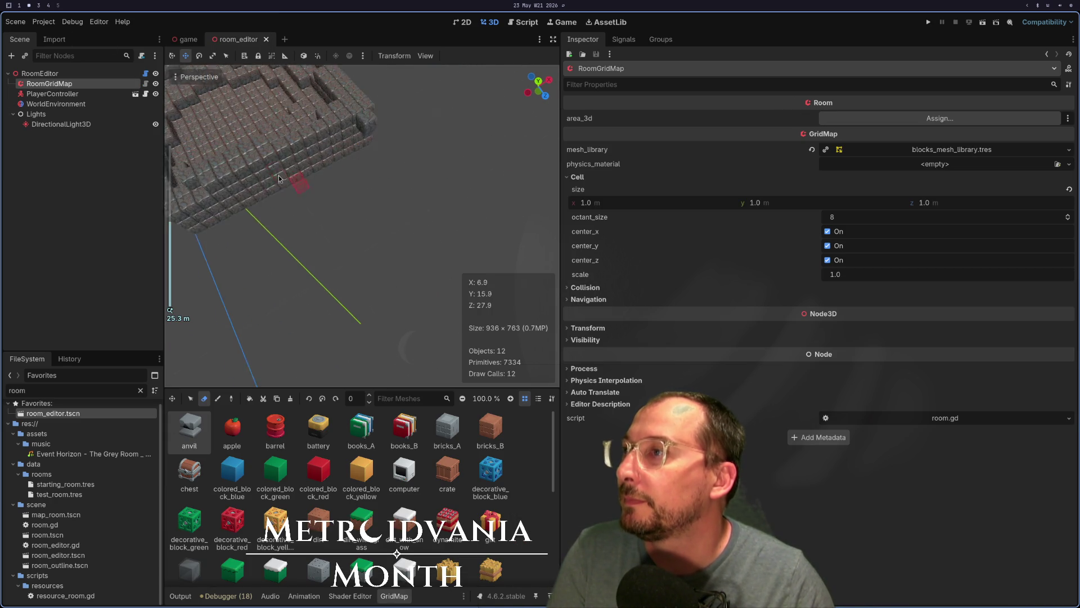
pyautogui.click(360, 141)
pyautogui.scroll(3, 363, 141)
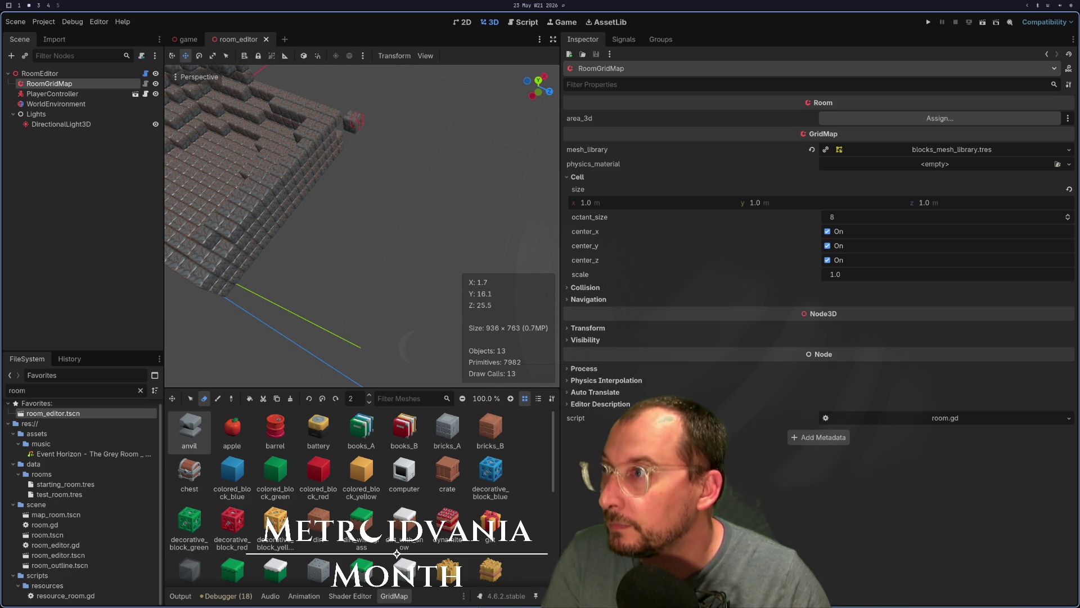
pyautogui.moveTo(356, 131)
pyautogui.mouseDown()
pyautogui.moveTo(432, 150)
pyautogui.moveTo(391, 162)
pyautogui.moveTo(363, 121)
pyautogui.moveTo(404, 118)
pyautogui.moveTo(385, 187)
pyautogui.mouseUp()
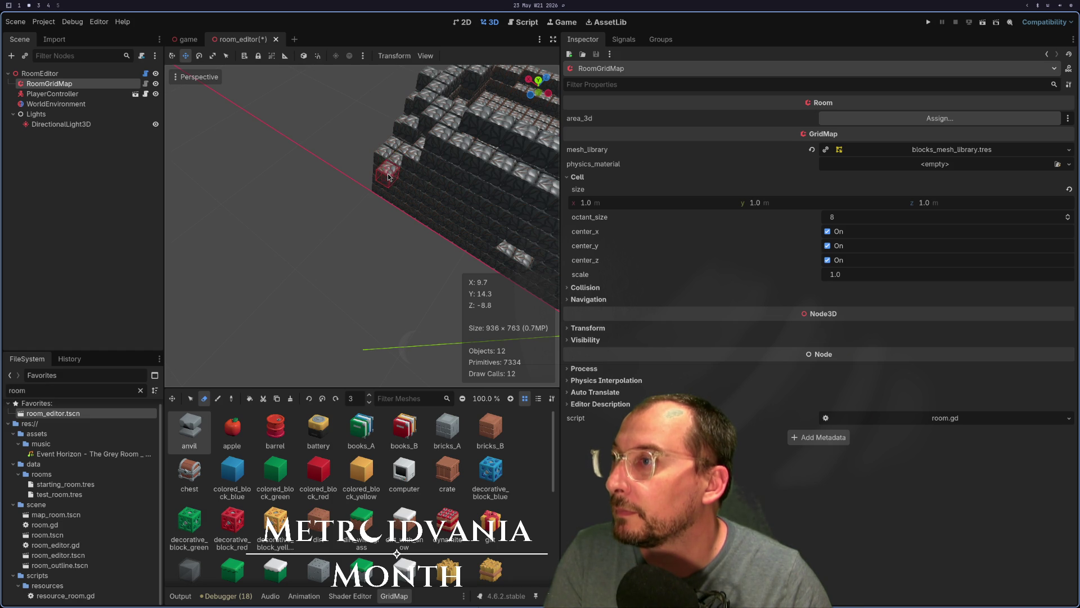
pyautogui.moveTo(370, 181)
pyautogui.mouseDown()
pyautogui.moveTo(449, 150)
pyautogui.moveTo(453, 208)
pyautogui.moveTo(284, 248)
pyautogui.moveTo(345, 244)
pyautogui.moveTo(405, 186)
pyautogui.moveTo(476, 144)
pyautogui.moveTo(489, 214)
pyautogui.moveTo(549, 228)
pyautogui.mouseUp()
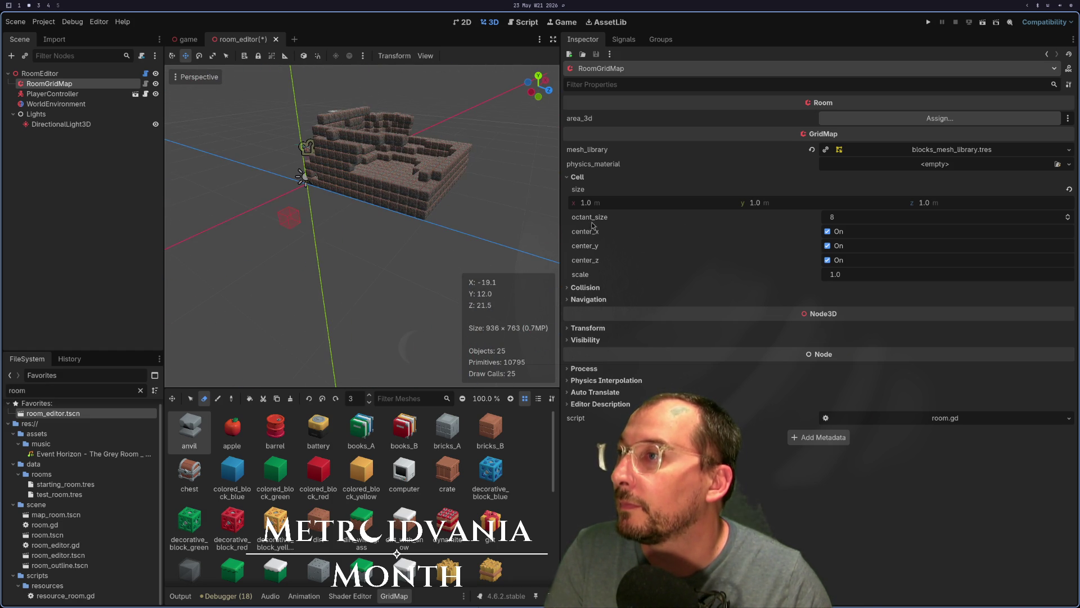
# Step: Compare with the built room in the game scene from above, then return to room_editor
pyautogui.click(42, 73)
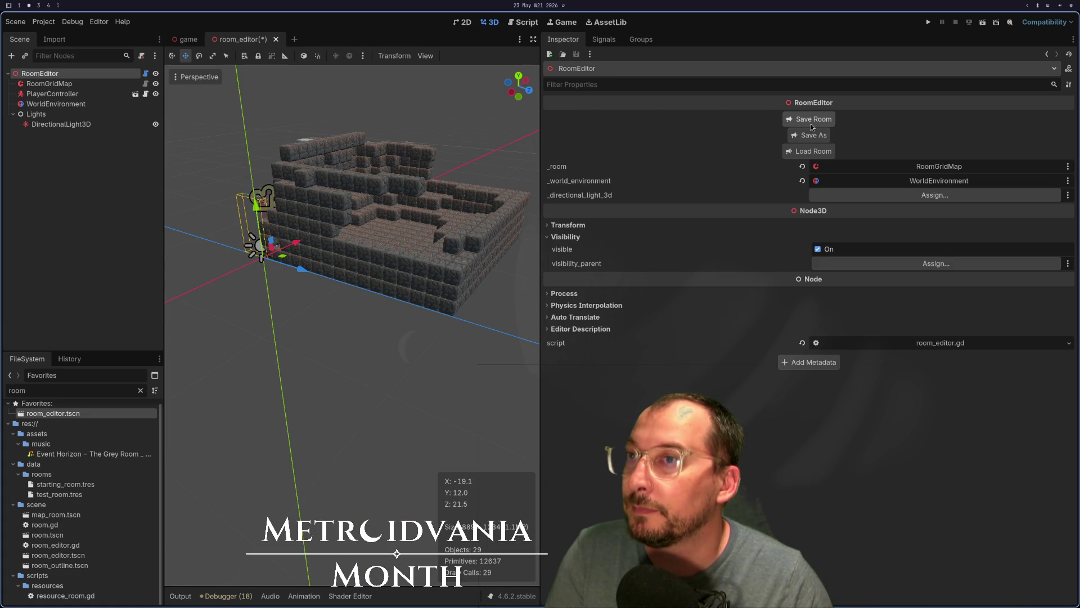
pyautogui.click(179, 39)
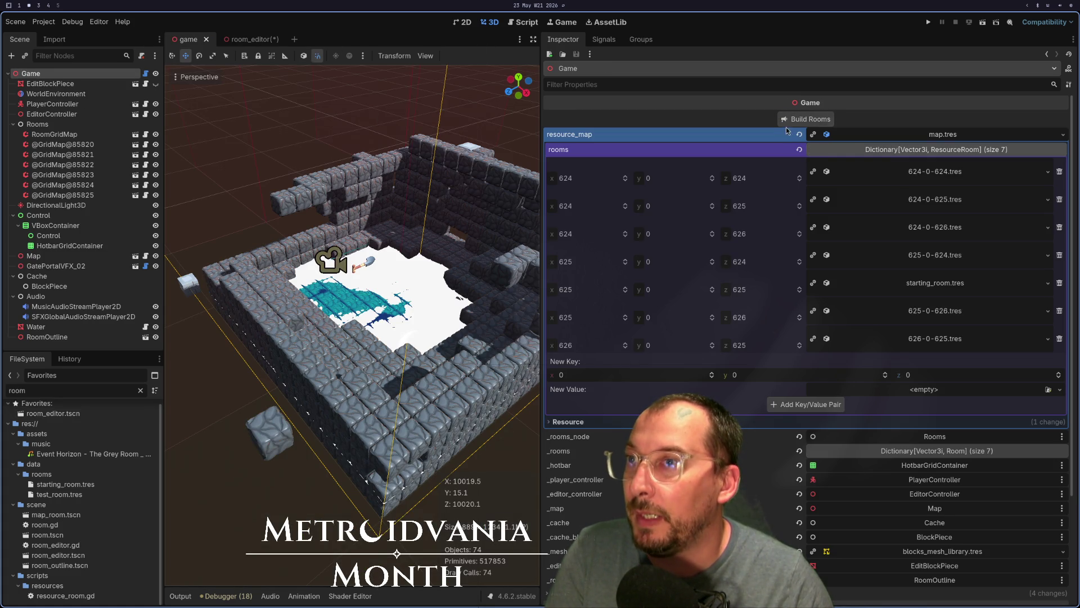
pyautogui.scroll(-5, 387, 288)
pyautogui.moveTo(387, 288)
pyautogui.mouseDown()
pyautogui.moveTo(339, 377)
pyautogui.moveTo(354, 371)
pyautogui.moveTo(340, 356)
pyautogui.mouseUp()
pyautogui.scroll(2, 340, 356)
pyautogui.scroll(5, 340, 356)
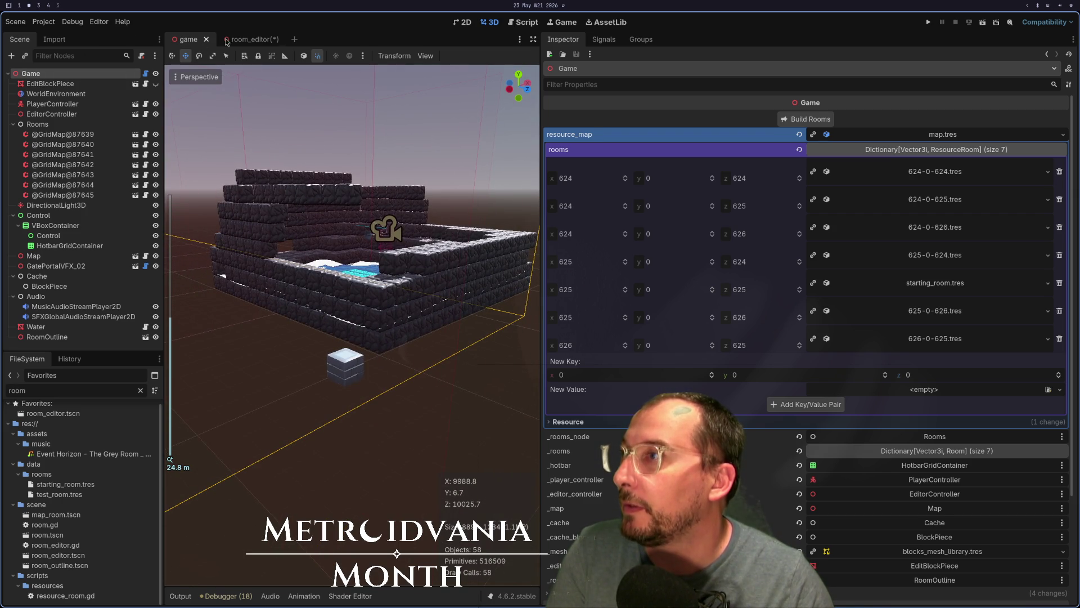
pyautogui.click(260, 44)
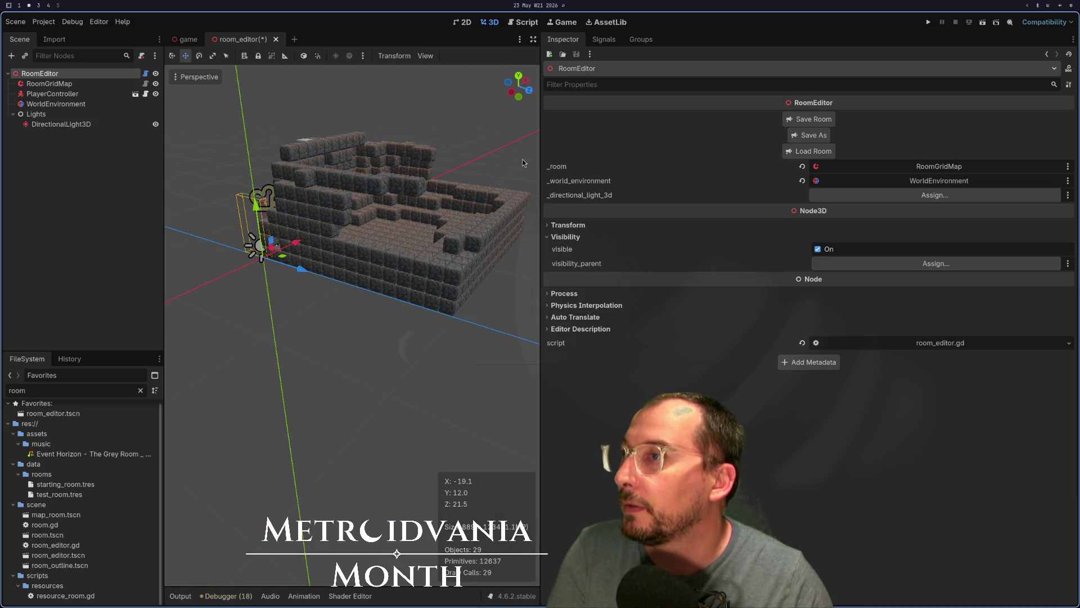
# Step: Load rooms 624-0-624, 624-0-626 and 625-0-624 in turn
pyautogui.click(794, 151)
pyautogui.click(169, 85)
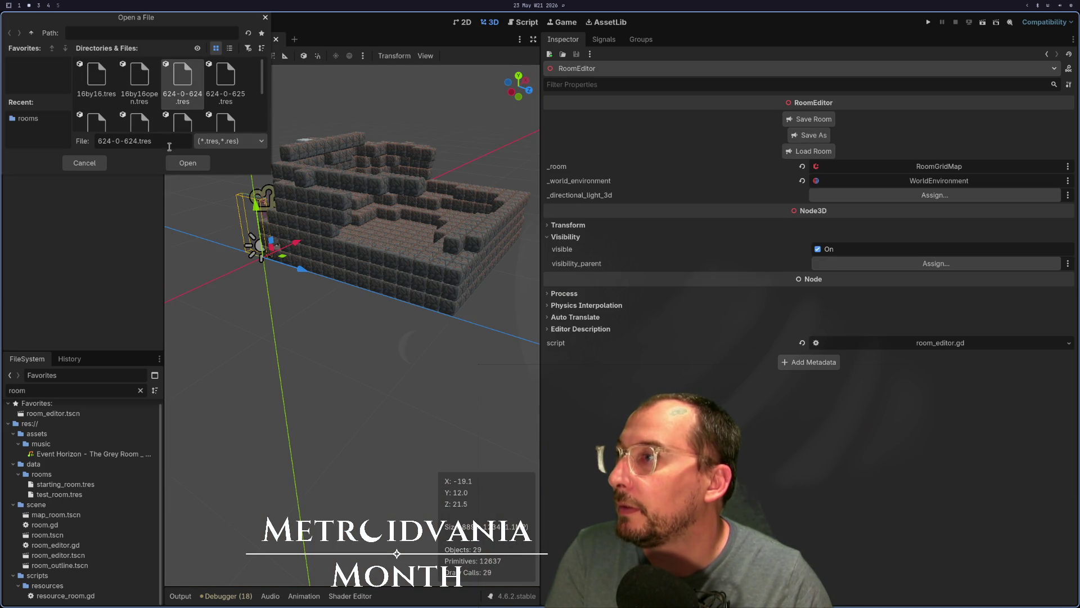
pyautogui.click(184, 166)
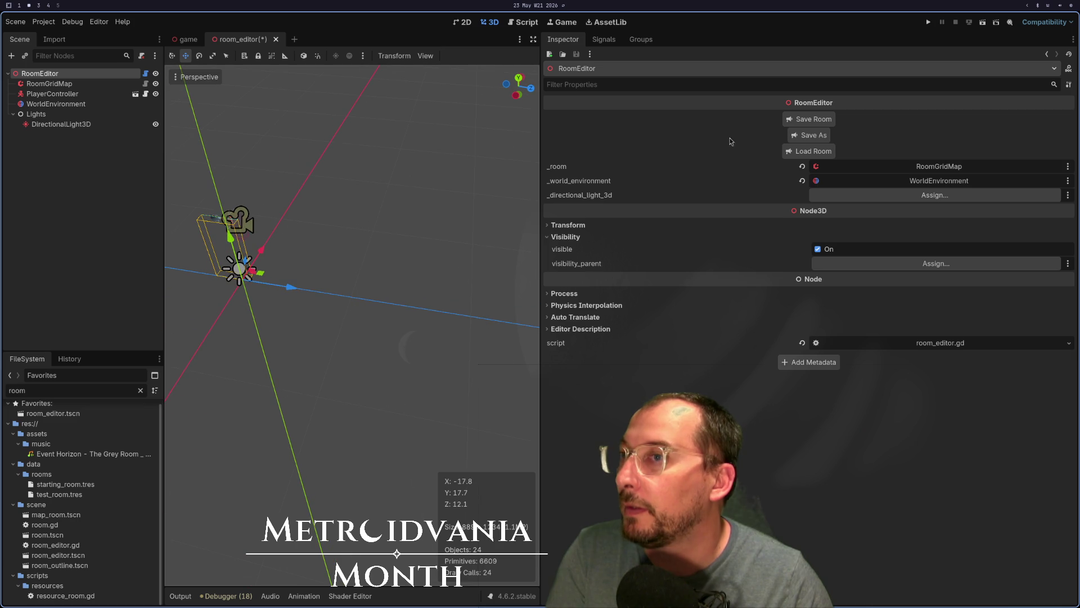
pyautogui.click(790, 157)
pyautogui.scroll(-2, 110, 109)
pyautogui.click(107, 107)
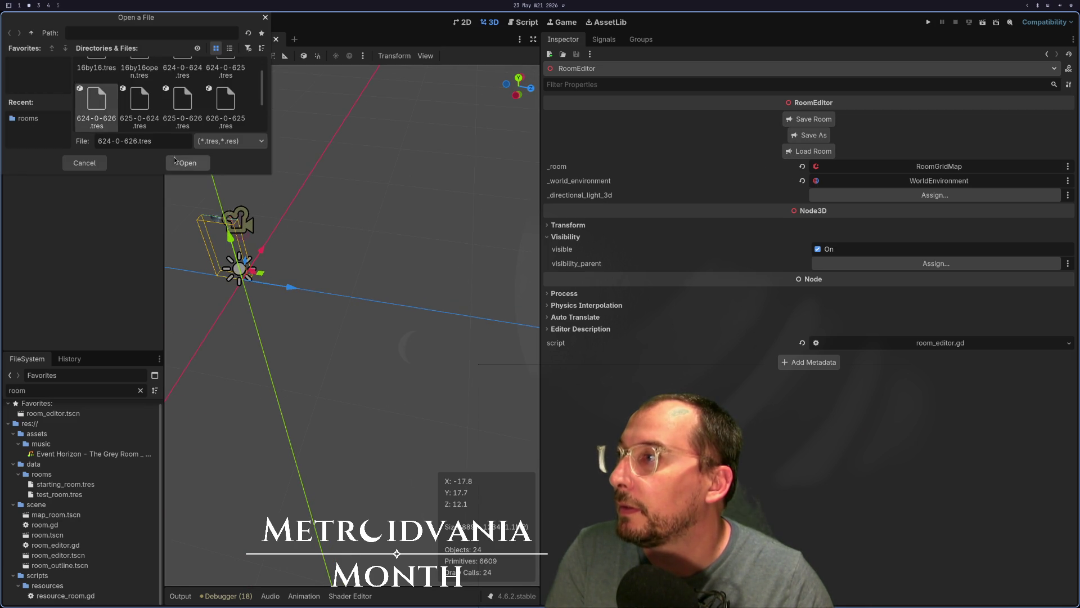
pyautogui.click(178, 164)
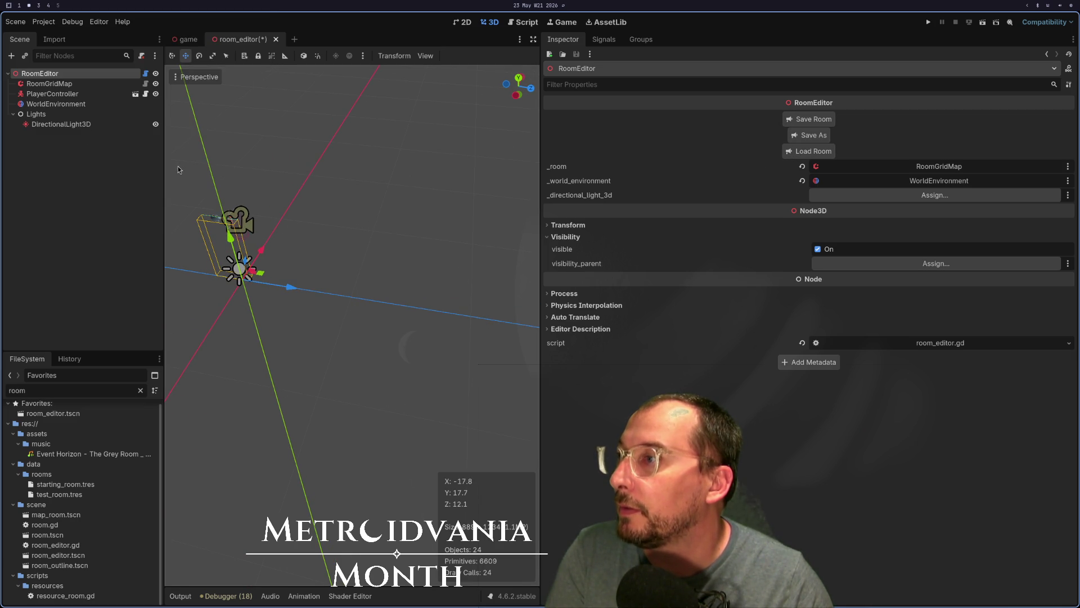
pyautogui.click(784, 154)
pyautogui.click(129, 106)
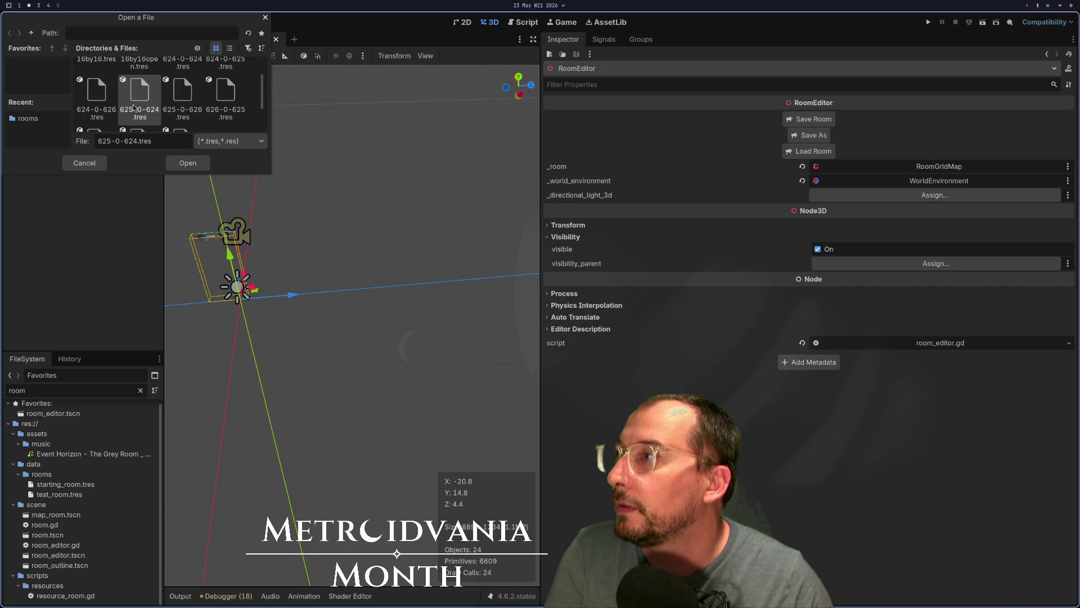
pyautogui.click(191, 165)
# Step: Load another room file, then 626-0-625 and 624-0-626 again
pyautogui.scroll(-3, 377, 212)
pyautogui.click(789, 156)
pyautogui.click(182, 85)
pyautogui.click(188, 166)
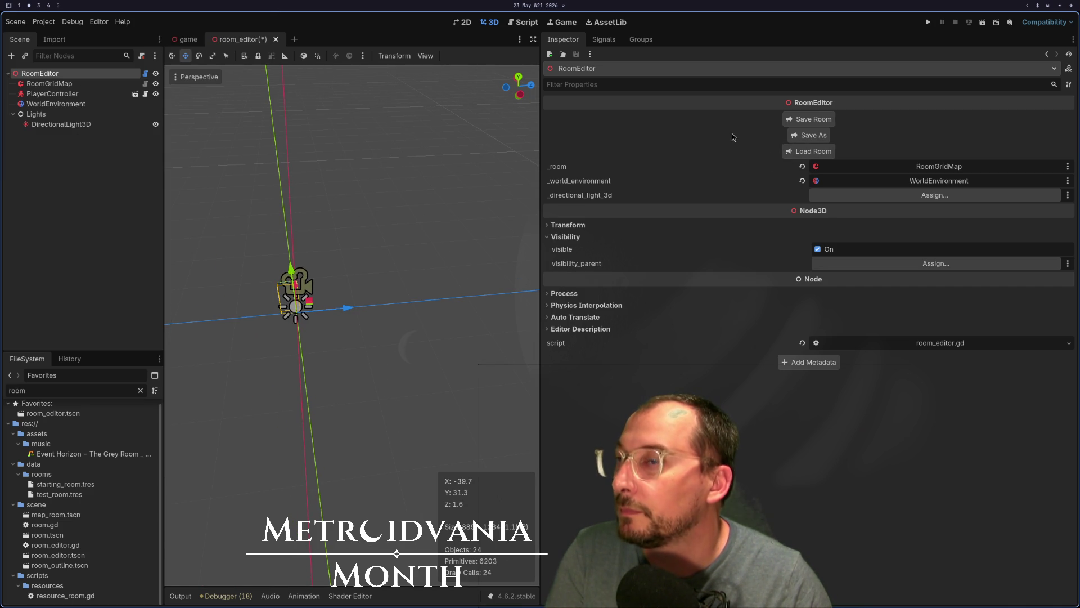
pyautogui.click(803, 157)
pyautogui.click(242, 78)
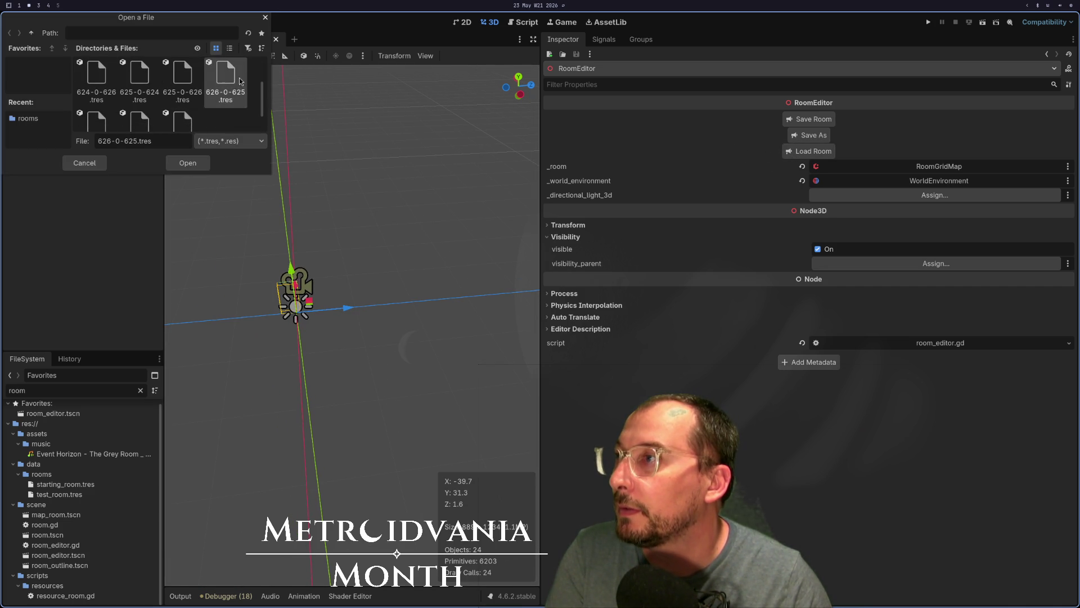
pyautogui.click(197, 168)
pyautogui.click(791, 153)
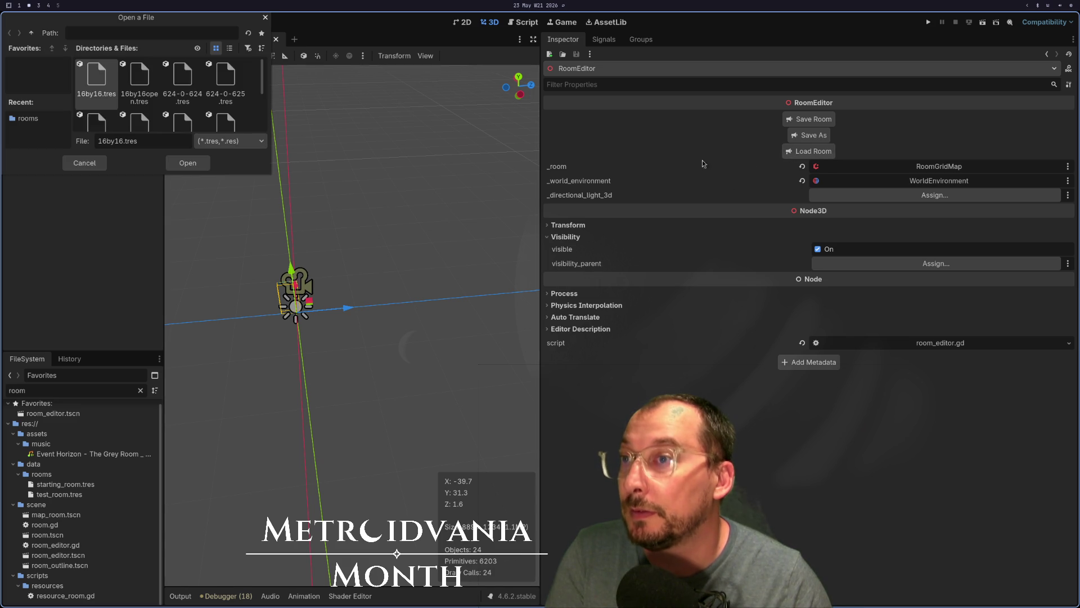
pyautogui.click(83, 116)
pyautogui.click(190, 166)
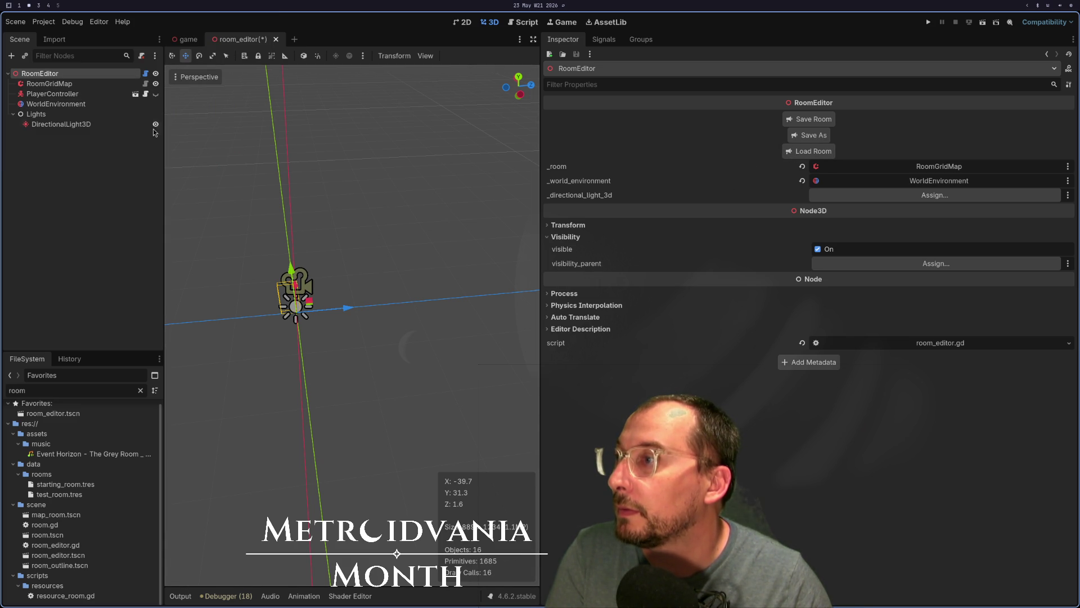
# Step: Clear the selection and select the PlayerController node
pyautogui.scroll(-2, 323, 259)
pyautogui.click(313, 263)
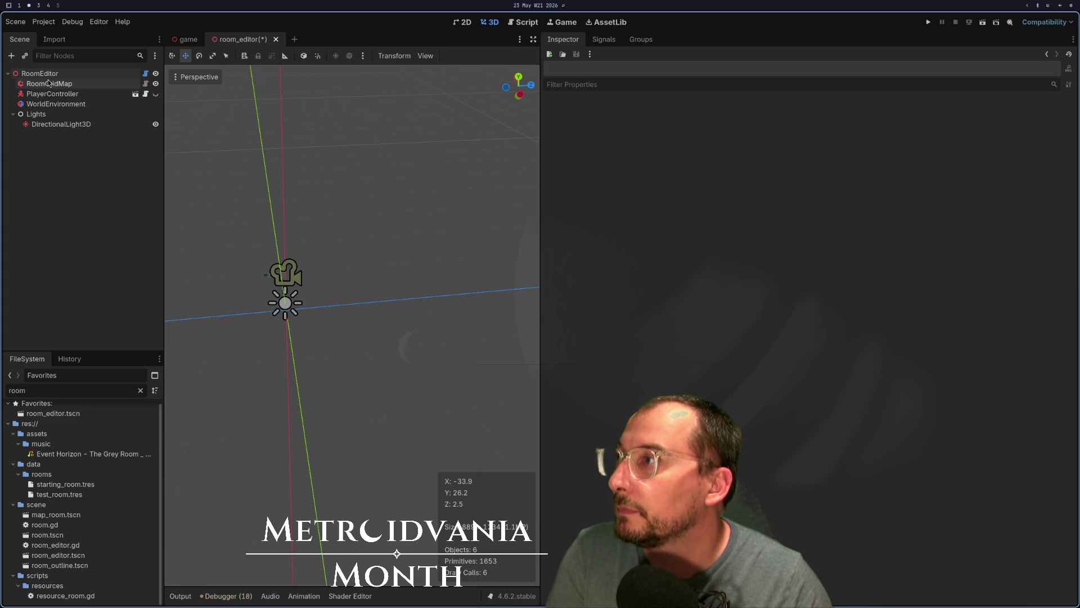
pyautogui.click(61, 96)
pyautogui.scroll(5, 245, 299)
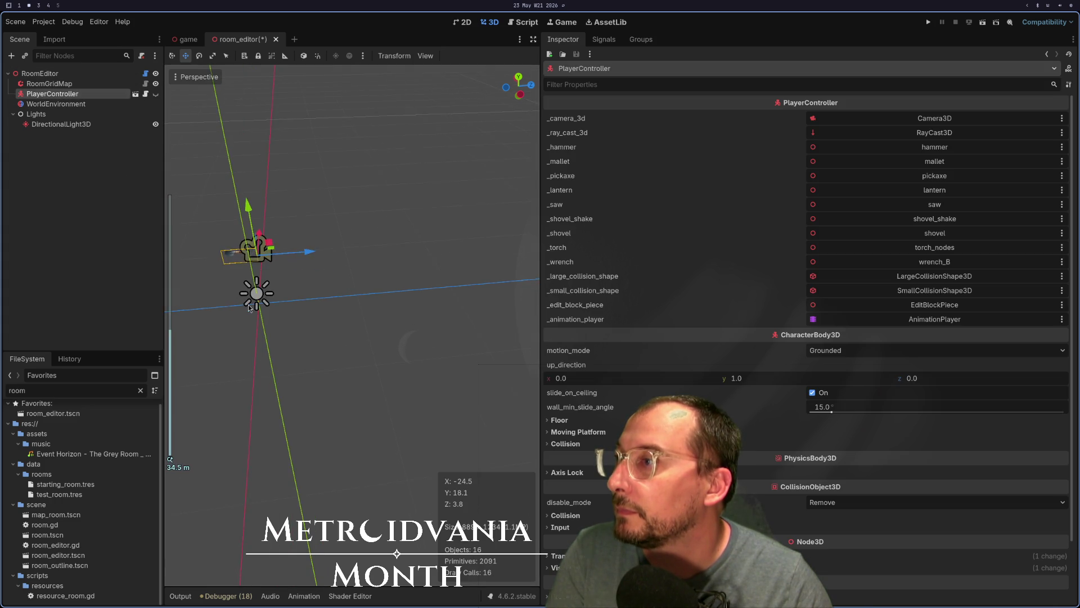
# Step: Delete the PlayerController node from the room_editor scene
pyautogui.rightClick(72, 96)
pyautogui.click(138, 404)
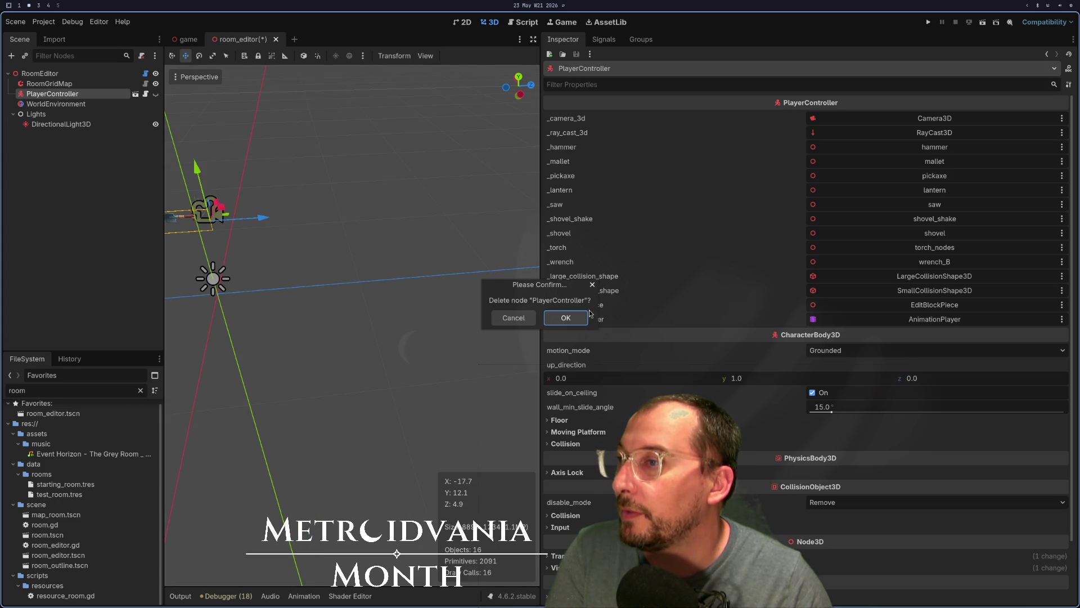
pyautogui.click(566, 319)
# Step: Load rooms 626-0-625, 625-0-626 and 625-0-624 one after another
pyautogui.click(39, 74)
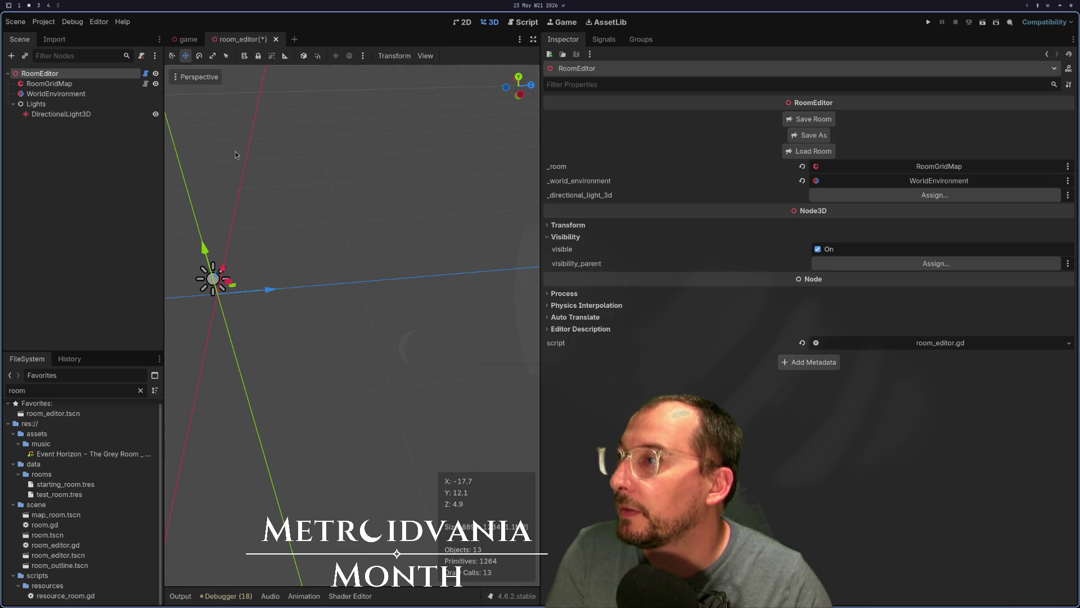
pyautogui.click(799, 151)
pyautogui.scroll(-4, 150, 91)
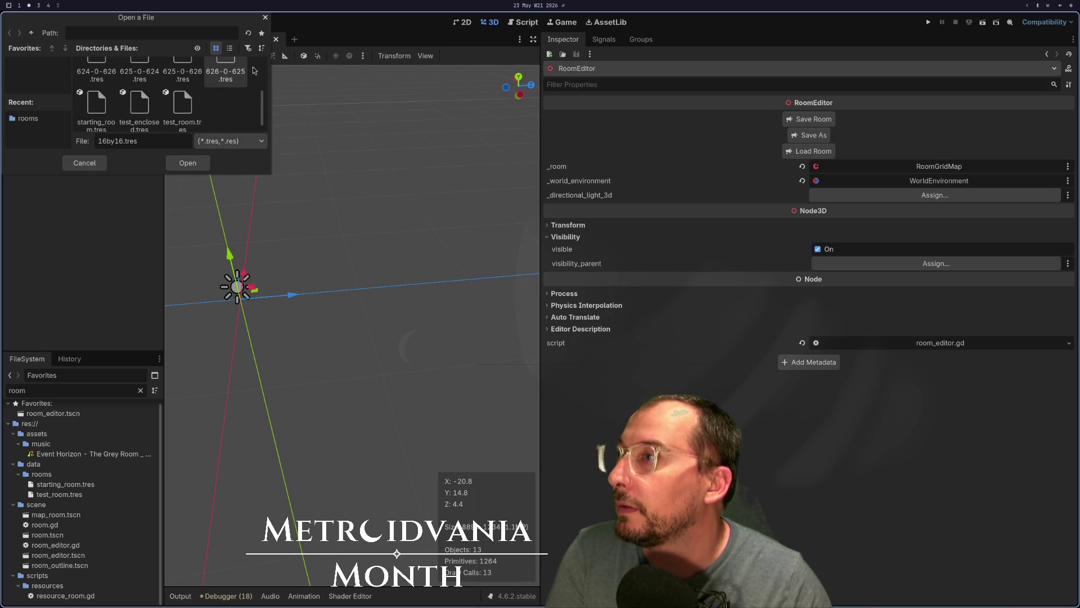
pyautogui.click(174, 166)
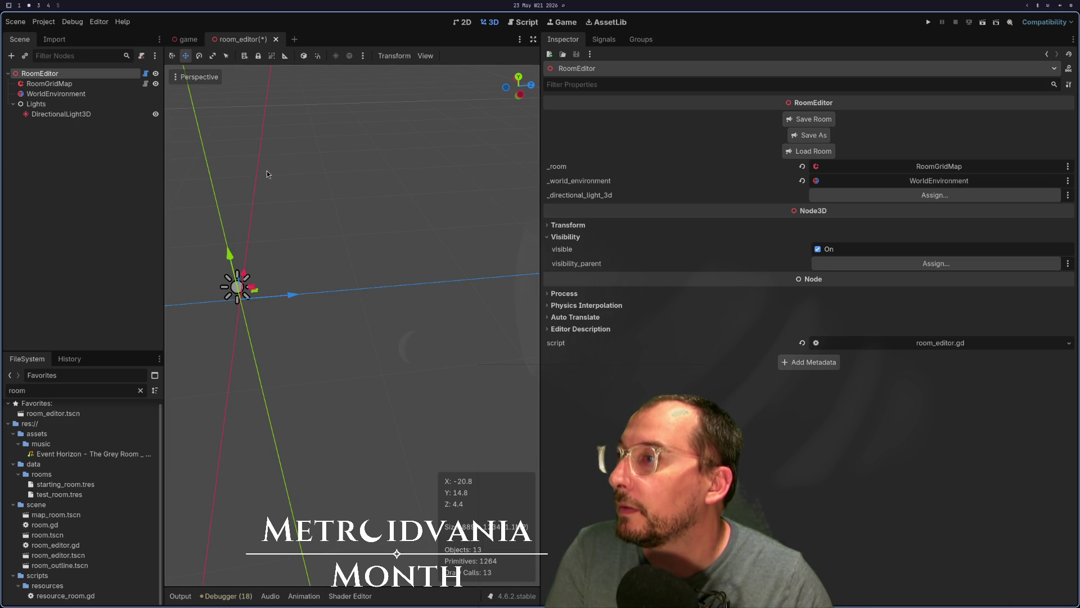
pyautogui.click(823, 153)
pyautogui.scroll(-2, 229, 104)
pyautogui.click(183, 87)
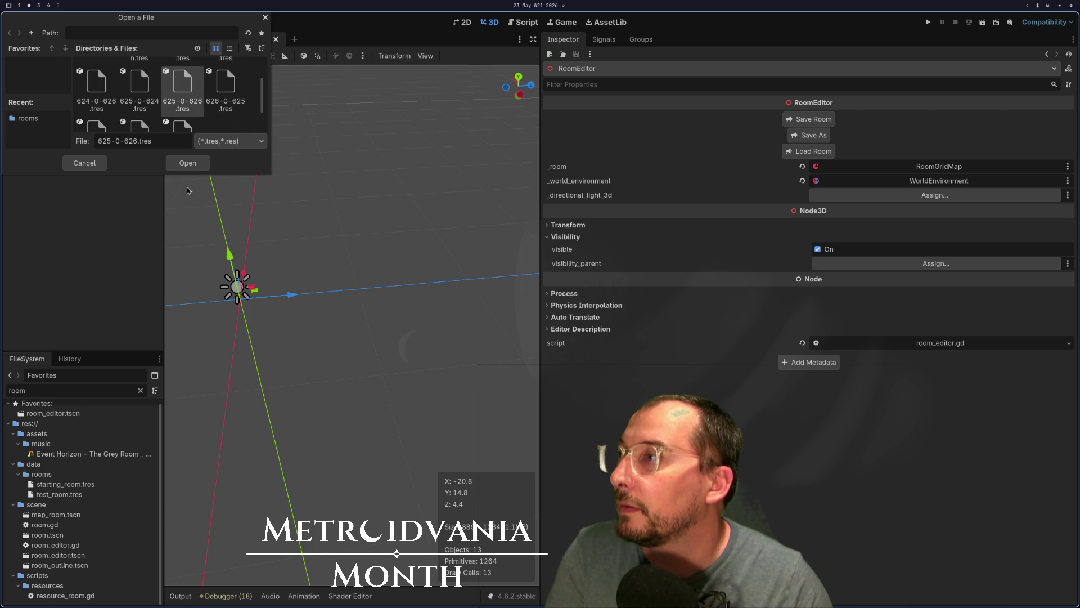
pyautogui.click(184, 169)
pyautogui.click(791, 156)
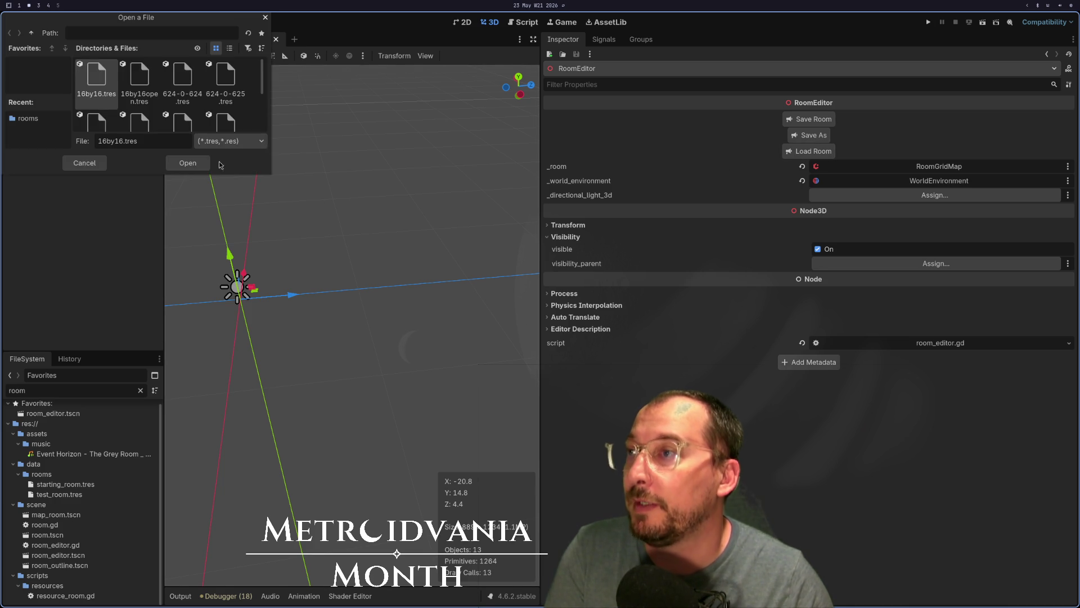
pyautogui.click(116, 70)
pyautogui.click(121, 69)
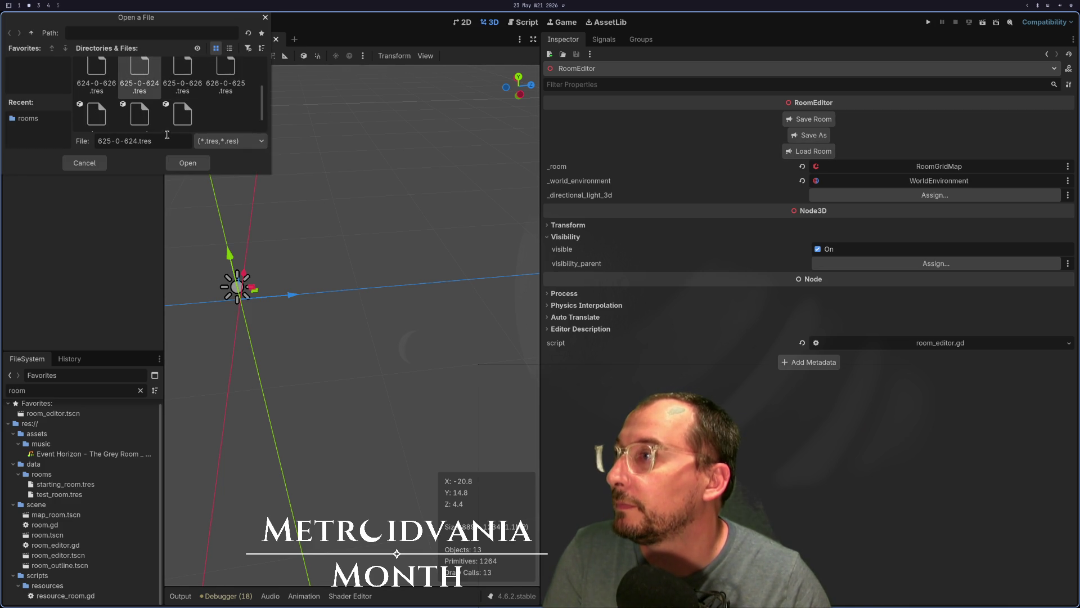
pyautogui.click(174, 166)
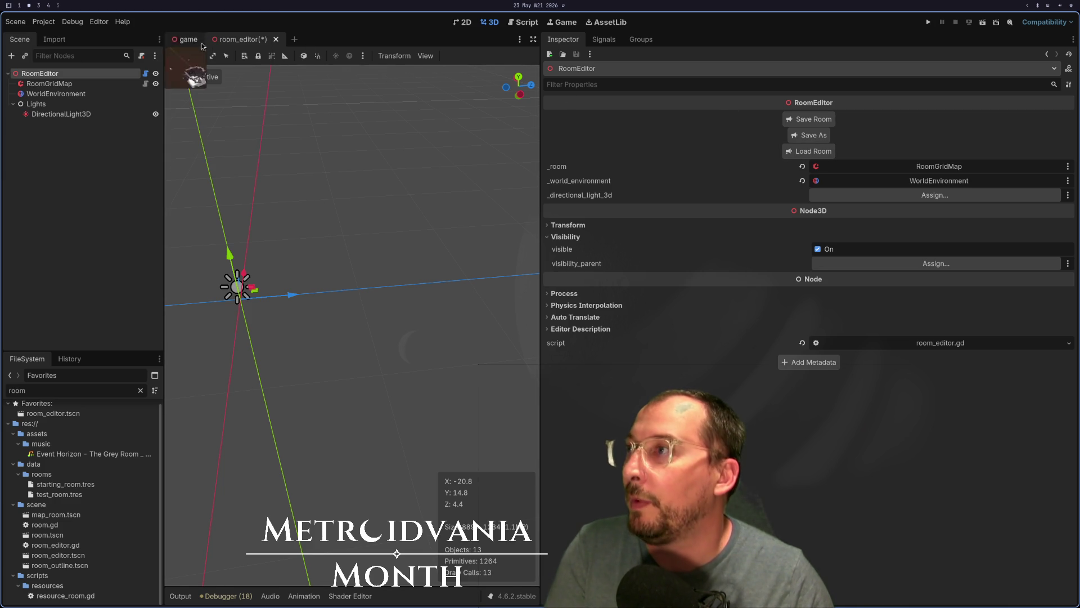
# Step: In the game scene, remove every rooms dictionary entry except starting_room.tres
pyautogui.hotkey('ctrl', 'Tab')
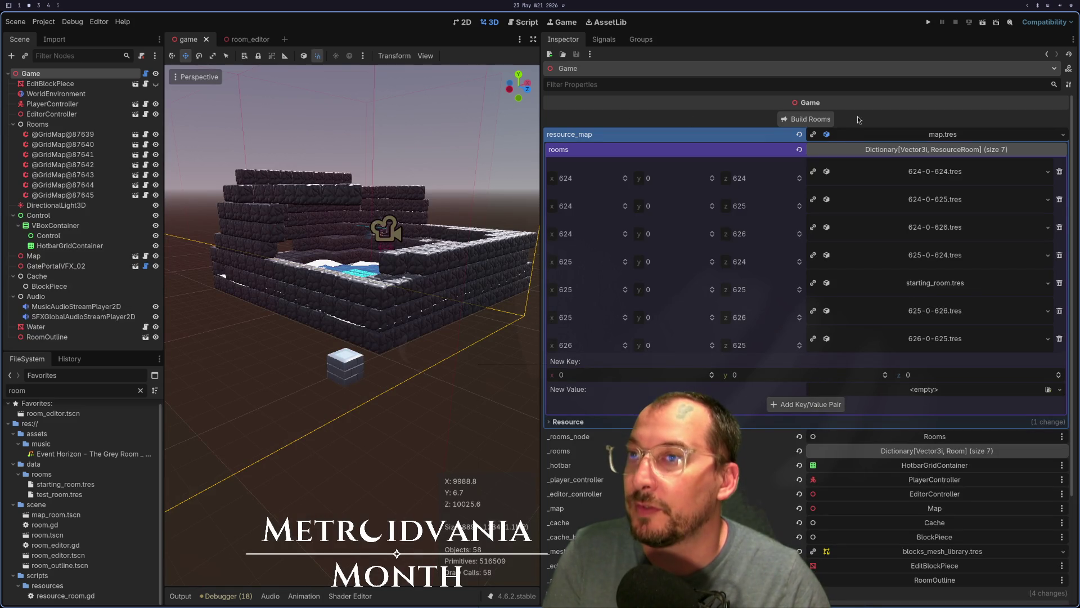
pyautogui.scroll(-2, 974, 280)
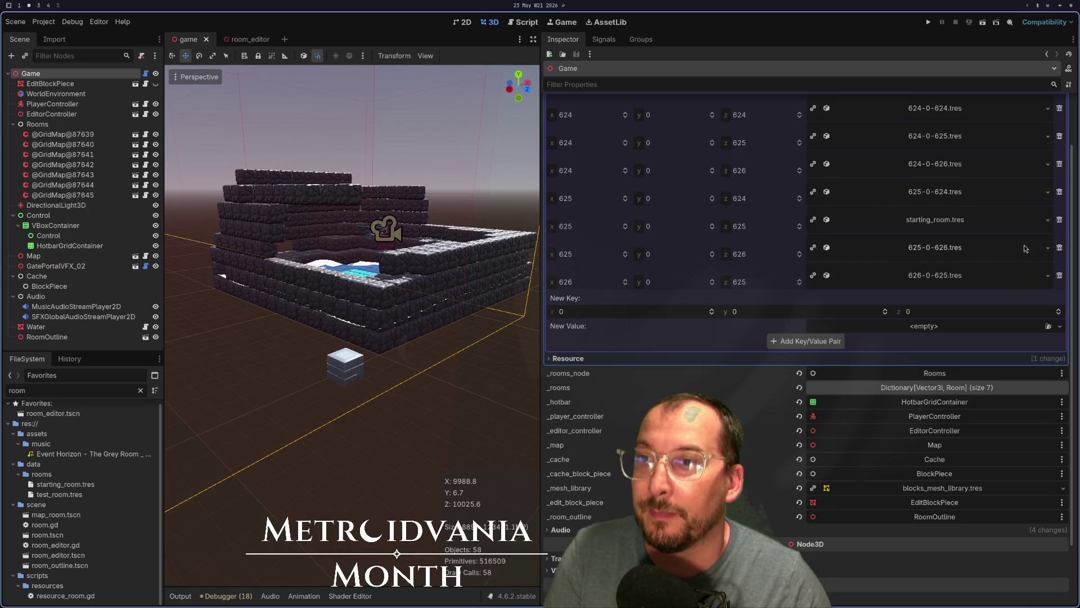
pyautogui.click(1058, 248)
pyautogui.click(1059, 248)
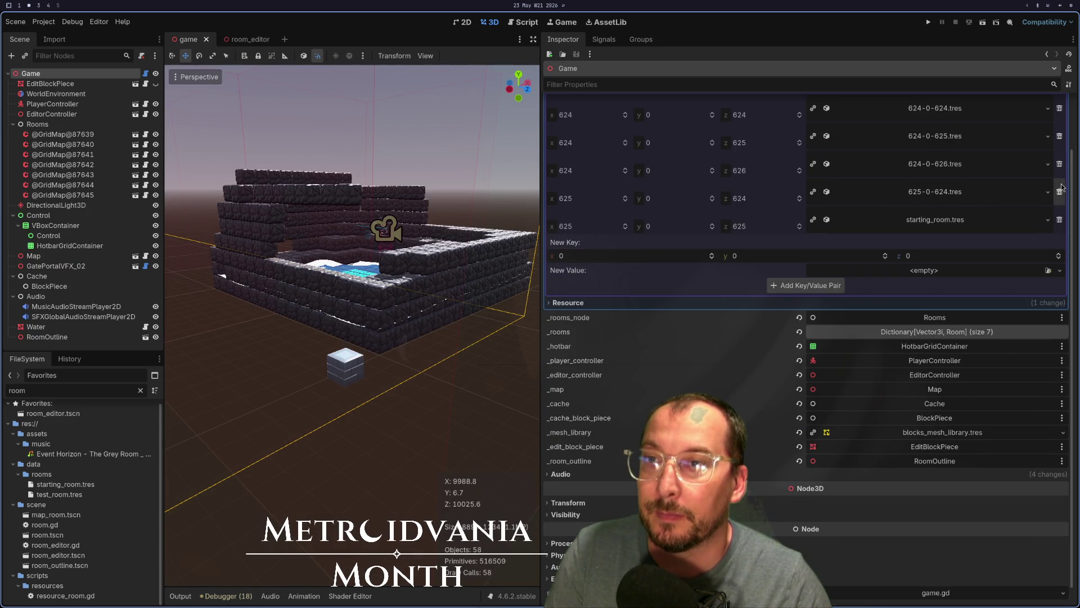
pyautogui.click(1059, 190)
pyautogui.click(1060, 177)
pyautogui.click(1056, 156)
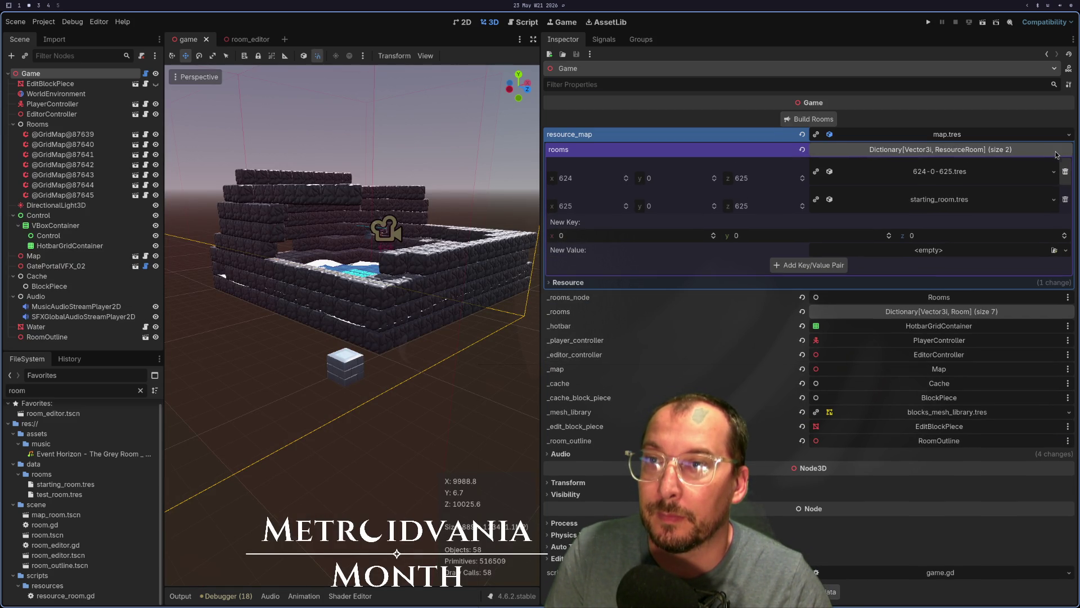
pyautogui.click(1064, 171)
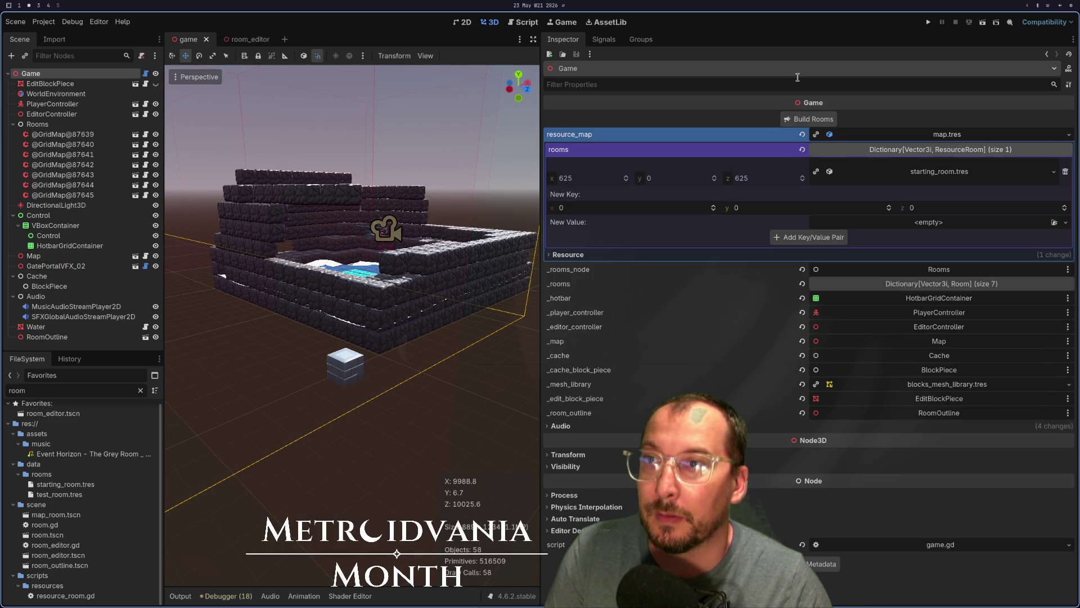
# Step: Build Rooms from the trimmed dictionary, then save and run the game
pyautogui.click(807, 119)
pyautogui.scroll(-3, 338, 281)
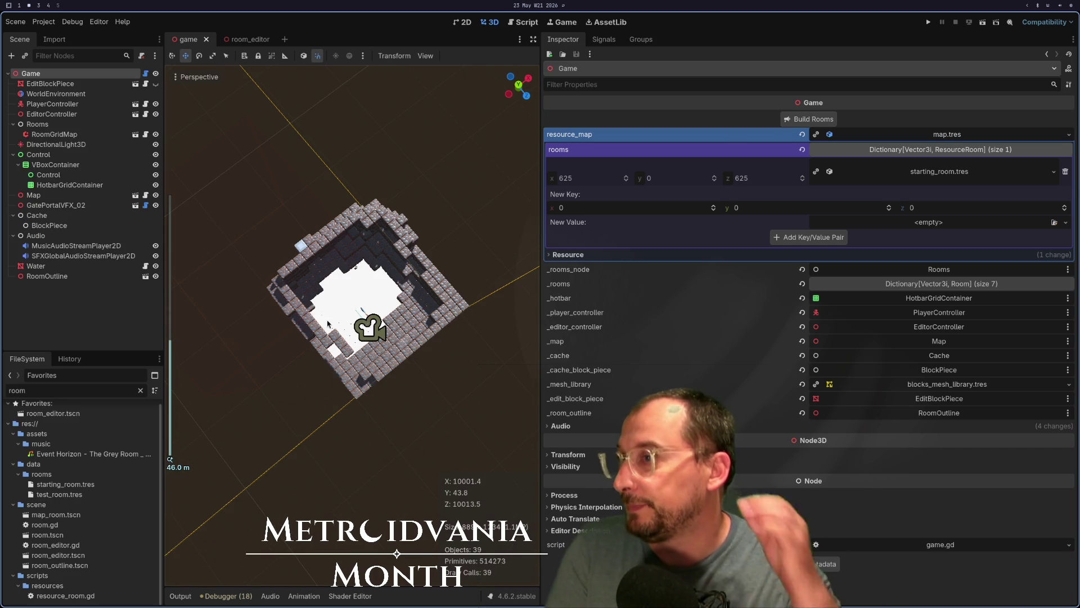
pyautogui.moveTo(349, 253); pyautogui.dragTo(369, 181)
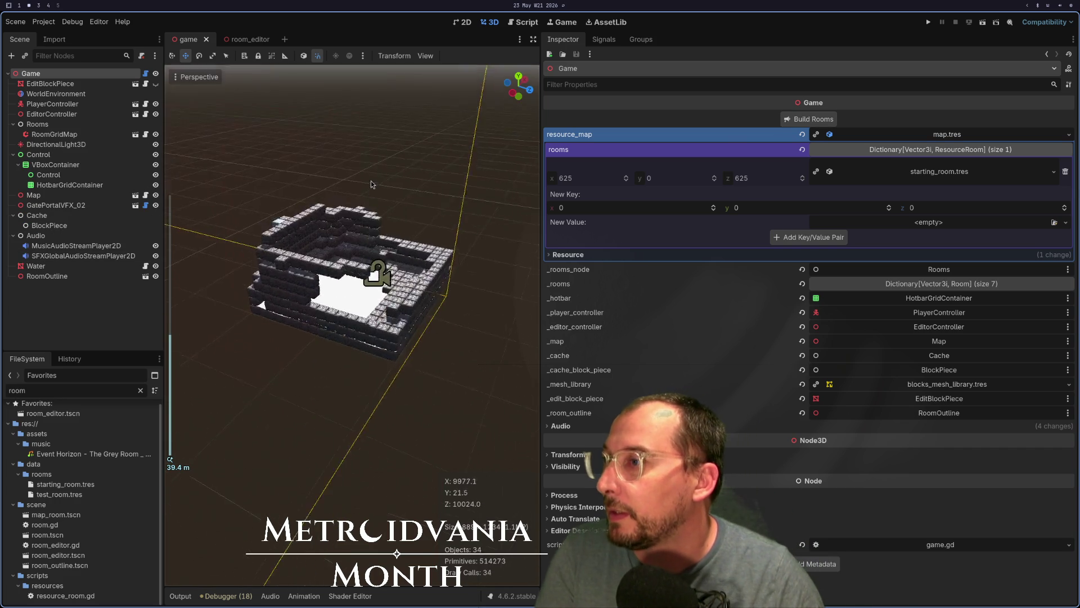
pyautogui.scroll(5, 381, 231)
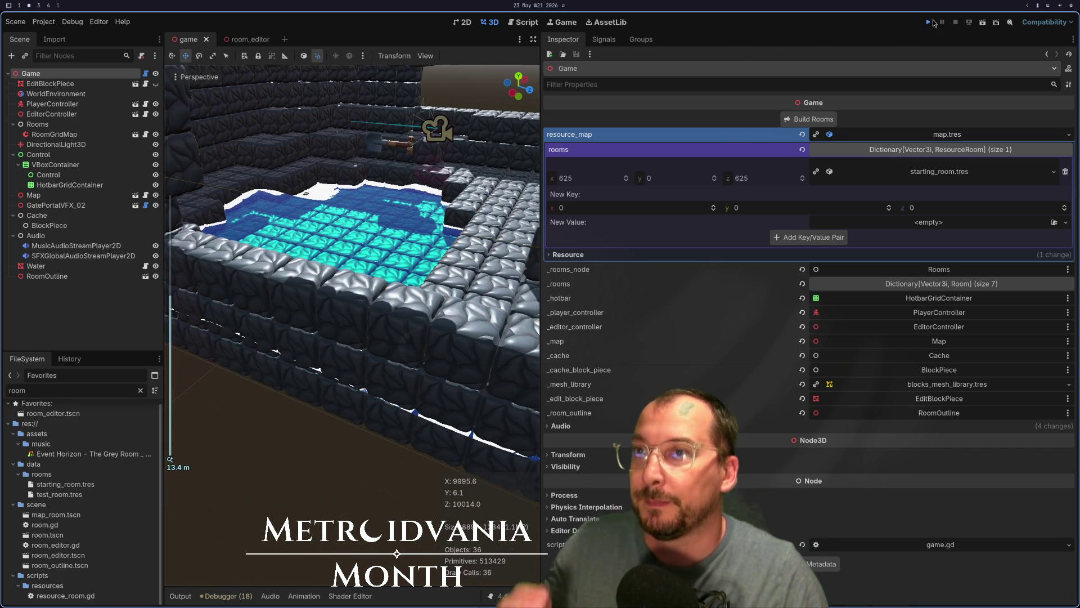
pyautogui.click(932, 21)
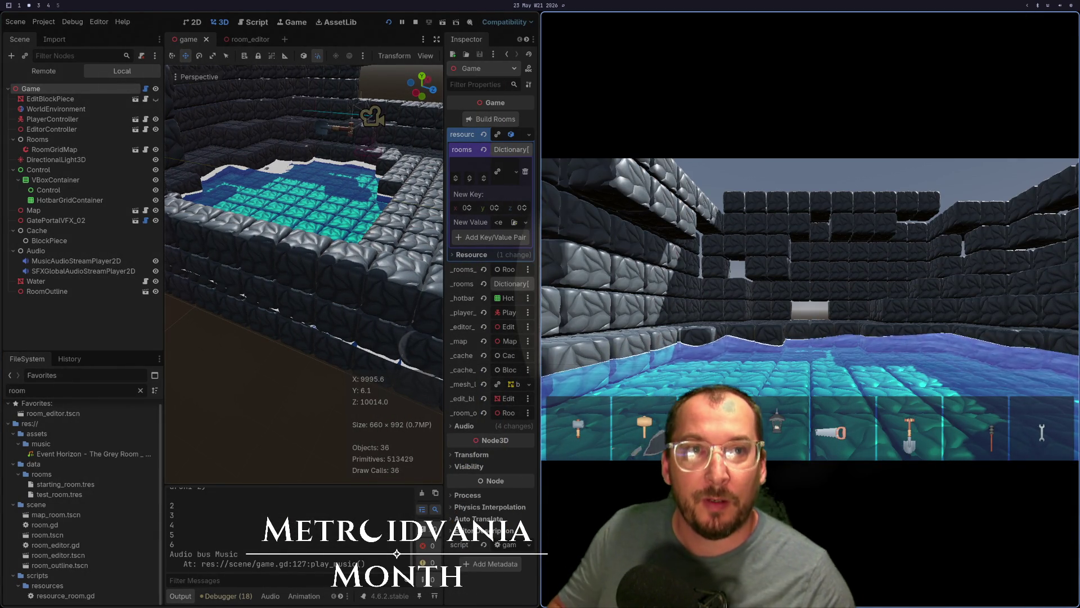
# Step: Walk forward in the running game, reselect the Game node, and click Build Rooms
pyautogui.press('w')
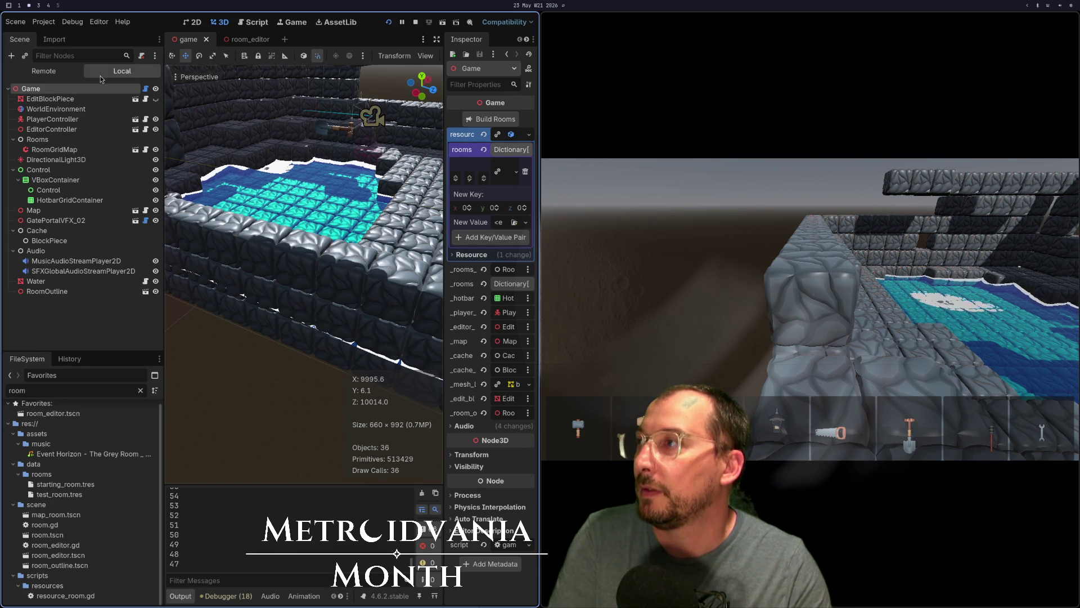
pyautogui.click(53, 98)
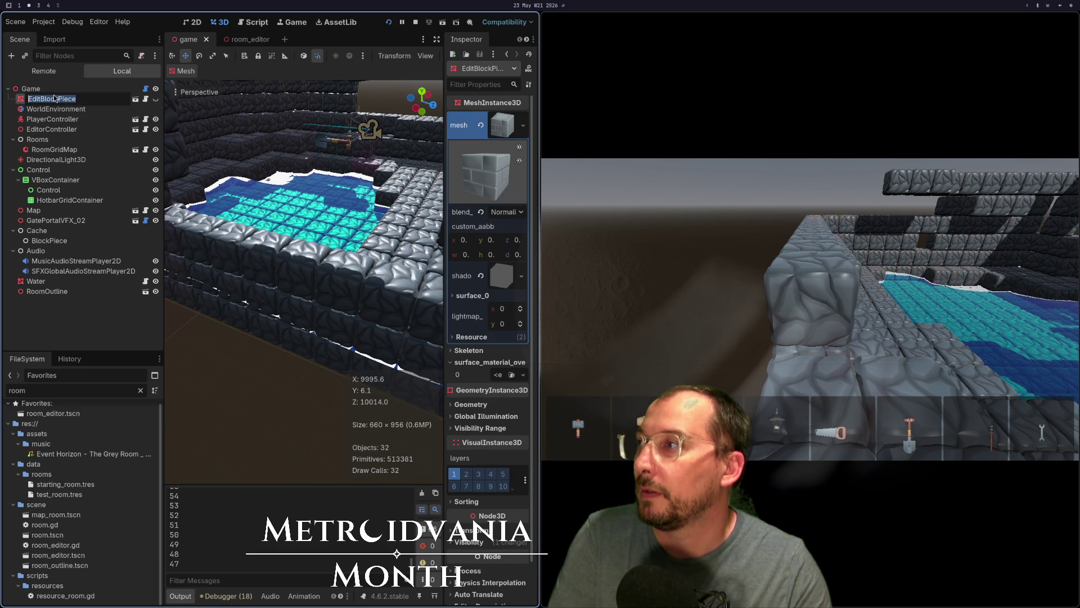
pyautogui.click(59, 89)
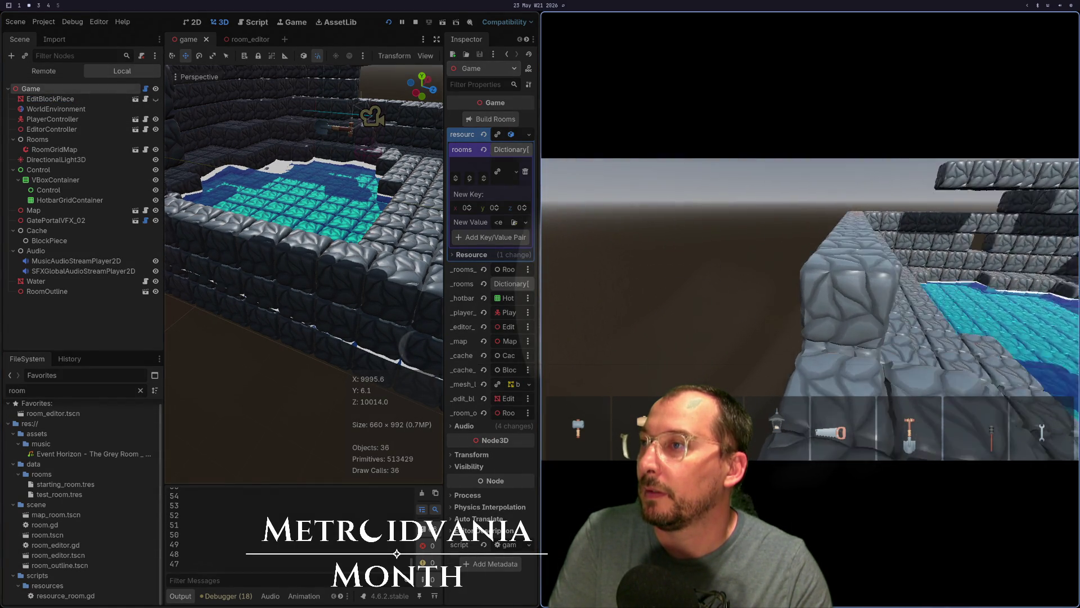
pyautogui.scroll(-3, 239, 230)
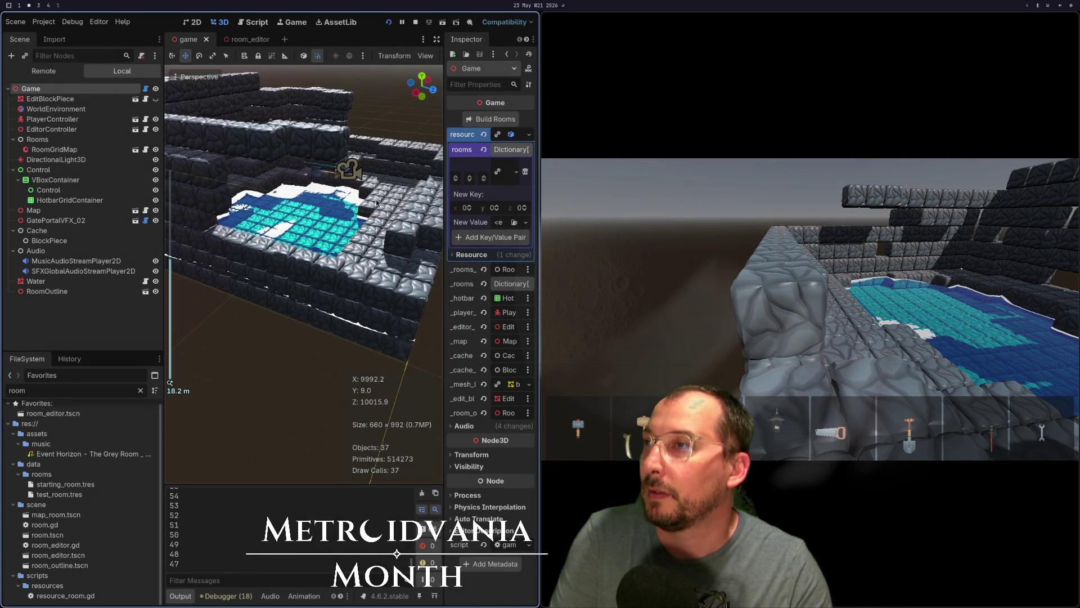
pyautogui.click(490, 121)
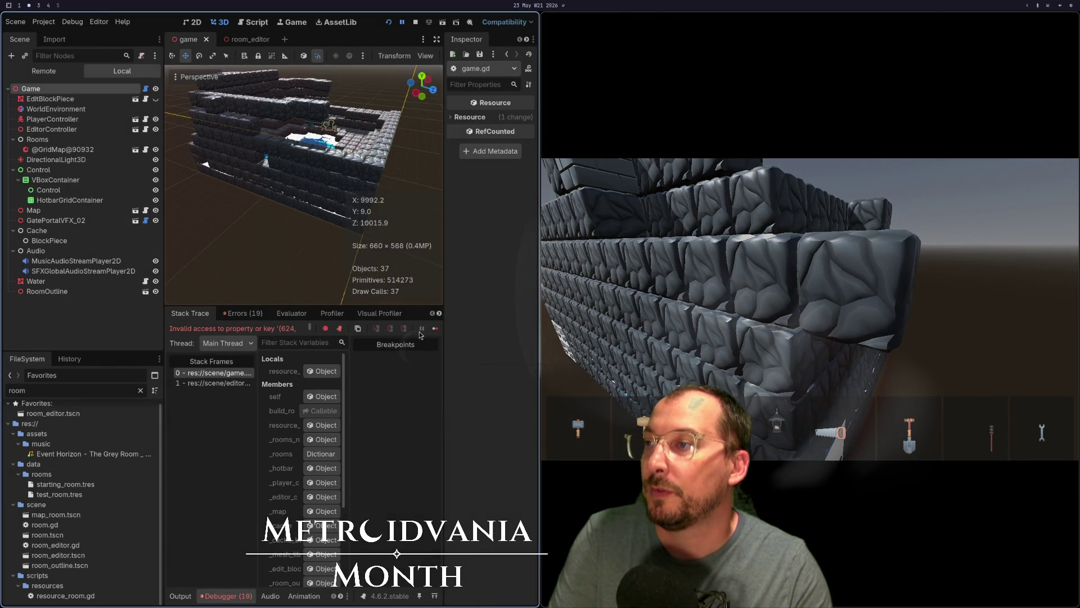
# Step: Press Continue twice in the debugger to resume past the (624, 0, 626) key error
pyautogui.click(435, 328)
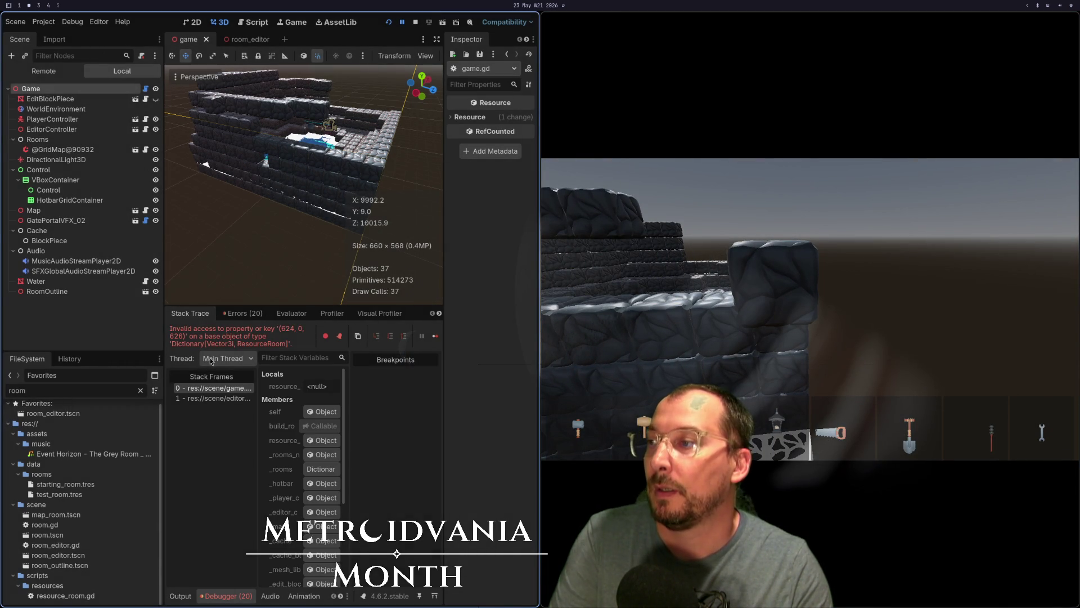
pyautogui.click(435, 336)
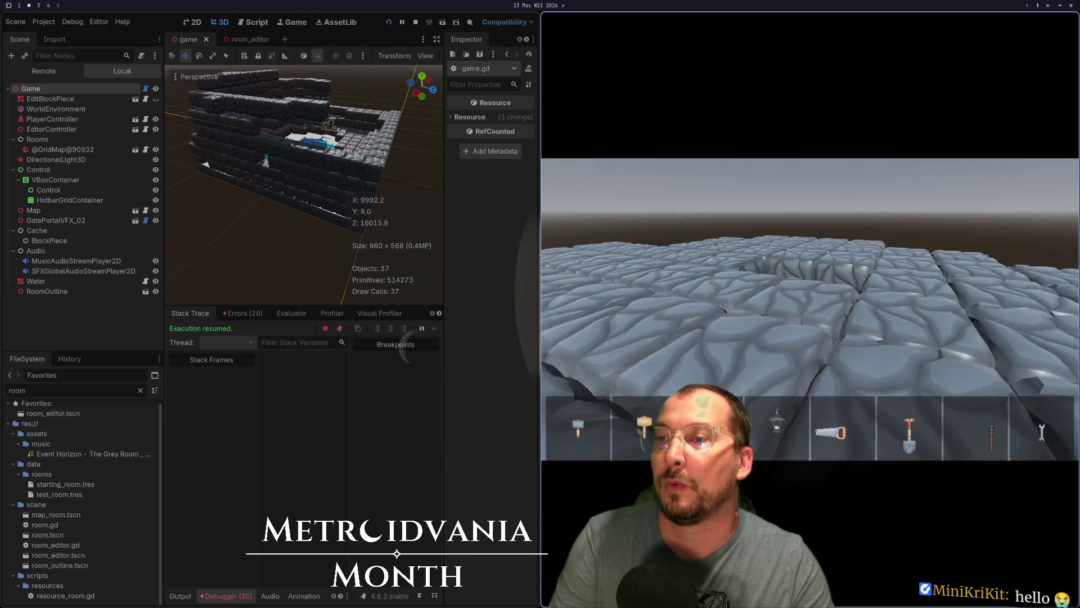
# Step: Keep exploring the starting room's stone walls and water pool in the running game
pyautogui.scroll(-3, 810, 310)
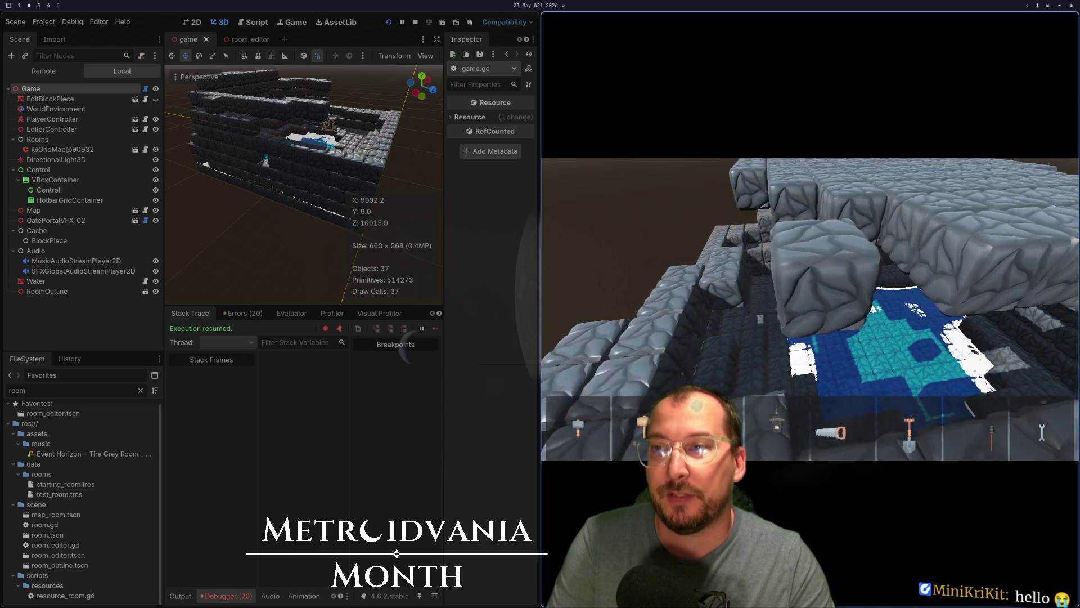
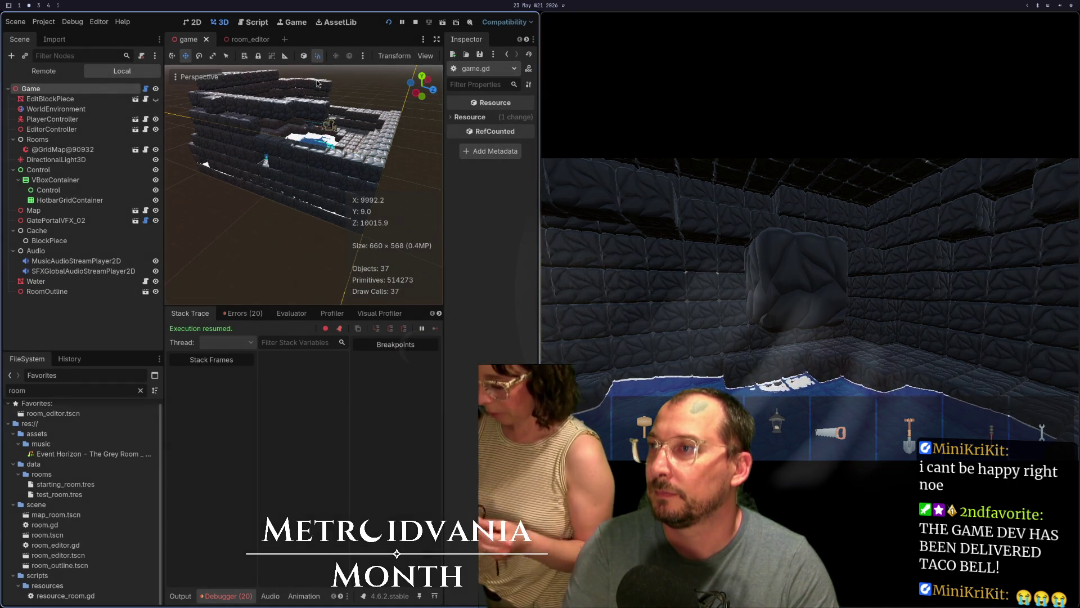
# Step: Select the Game node and run Build Rooms to generate the room gridmaps
pyautogui.click(112, 90)
pyautogui.click(489, 118)
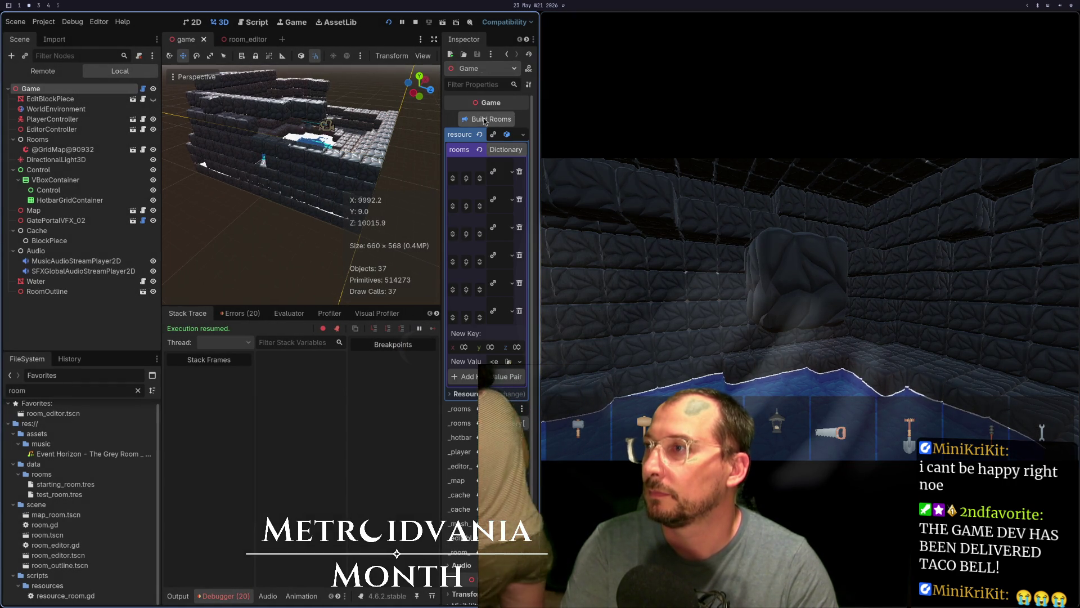
pyautogui.scroll(-5, 255, 154)
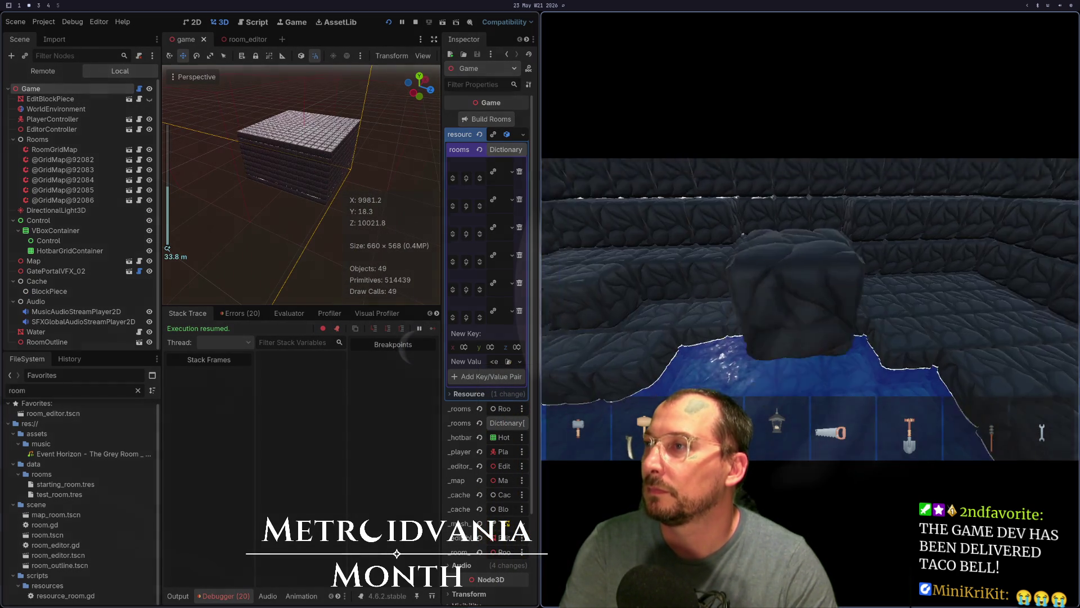
# Step: Stop and relaunch the game, cancelling an accidental editor quit
pyautogui.press('F8')
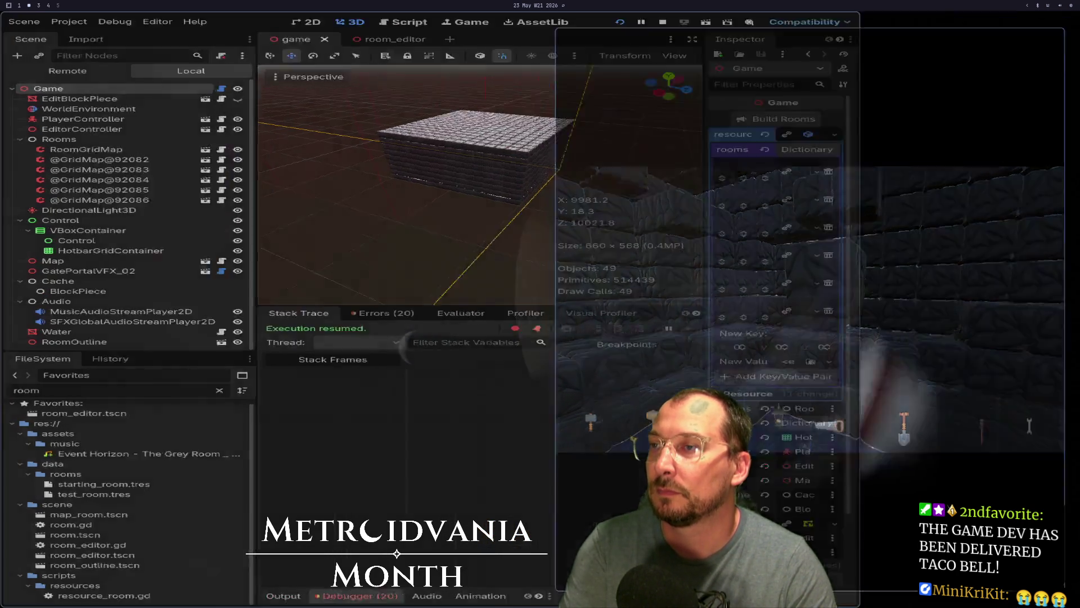
pyautogui.click(930, 22)
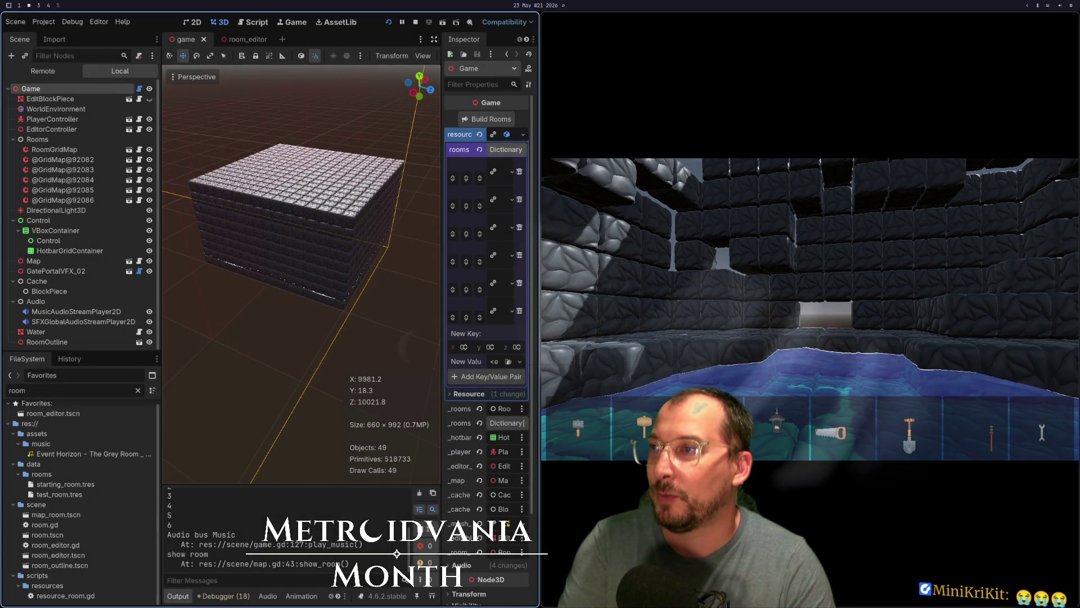
pyautogui.hotkey('ctrl', 'q')
pyautogui.click(231, 322)
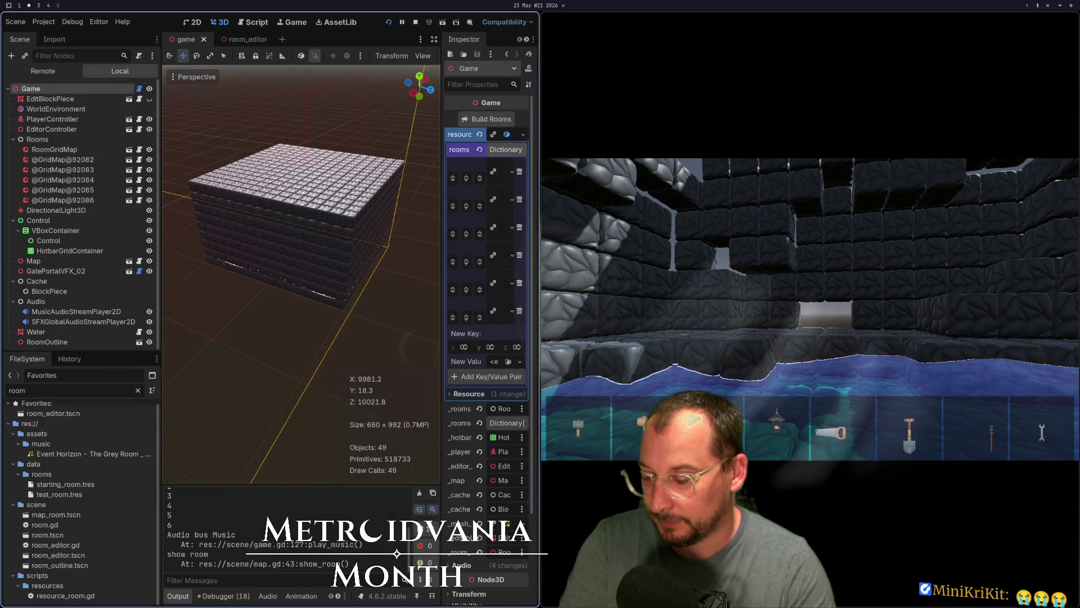
# Step: Dismiss the alert dialogs and restart the running game
pyautogui.hotkey('ctrl', 'd')
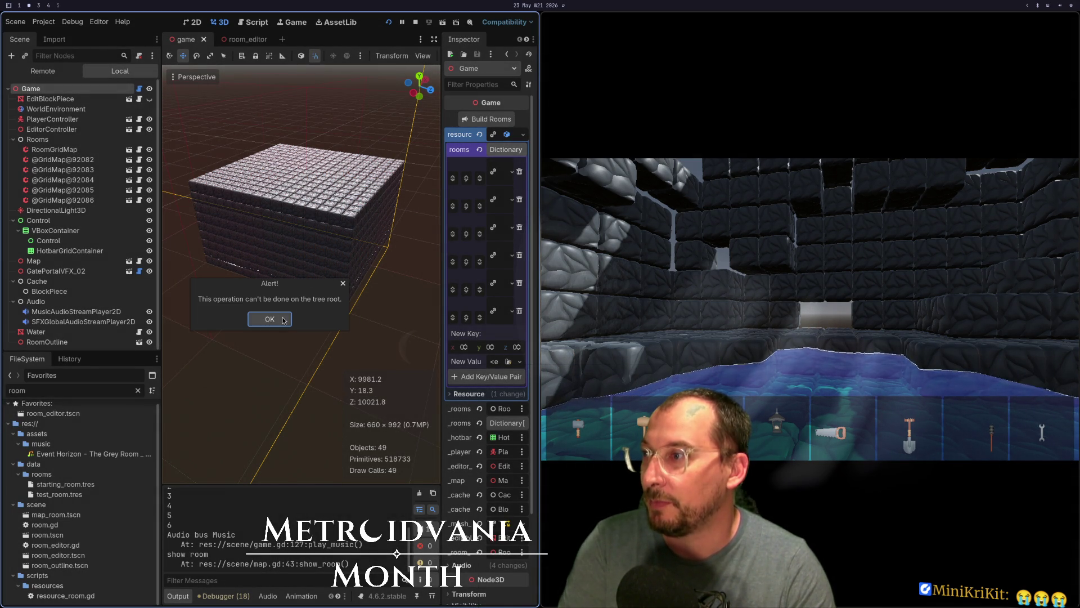
pyautogui.click(284, 320)
pyautogui.hotkey('ctrl', 'd')
pyautogui.click(284, 320)
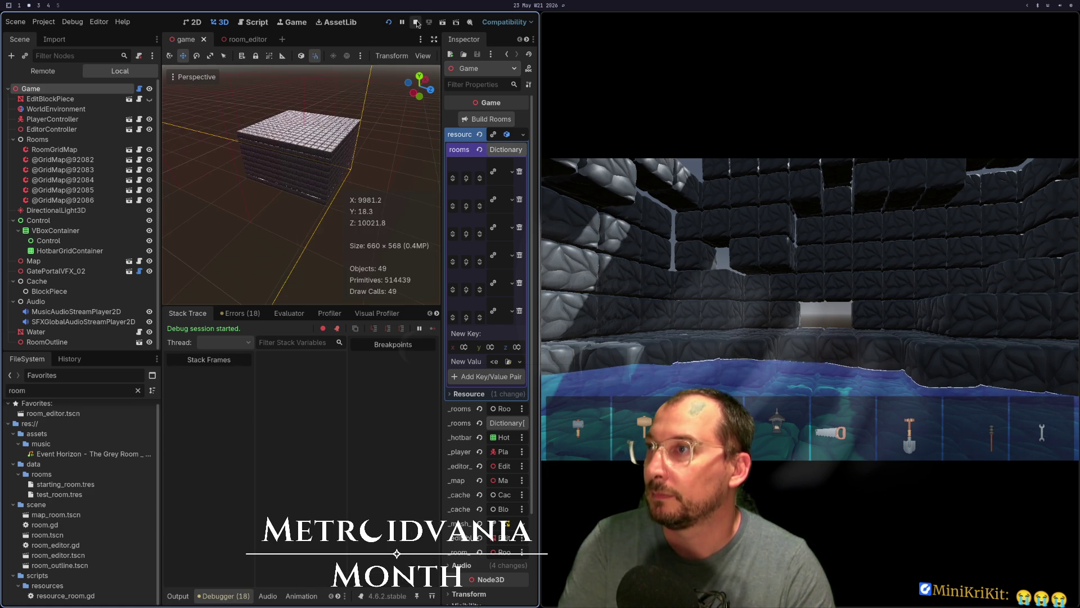
pyautogui.click(389, 22)
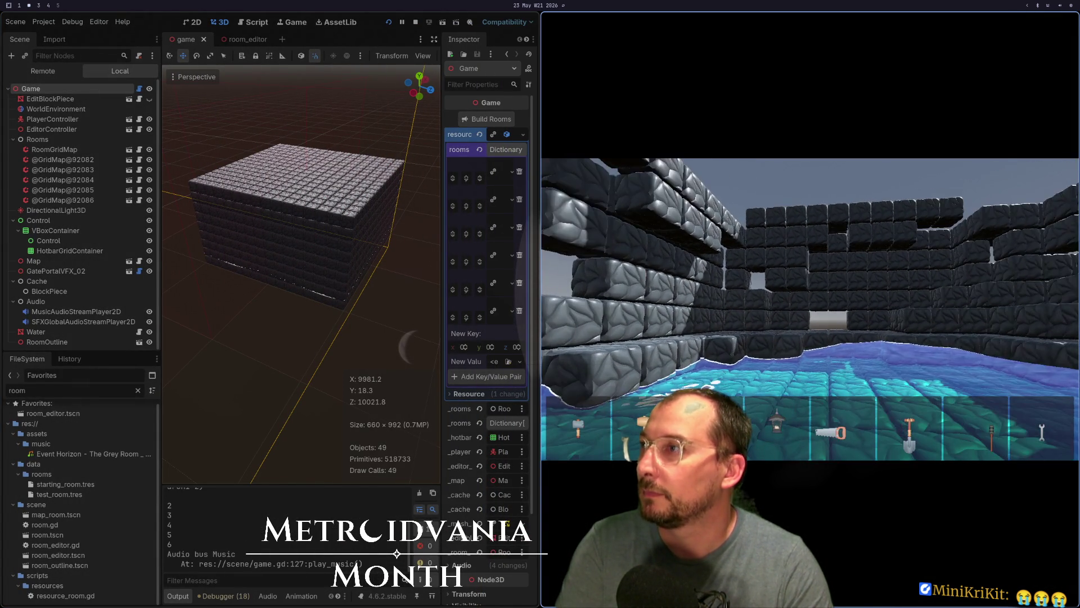
# Step: Stop the game and save the Game scene with Ctrl+S
pyautogui.press('F8')
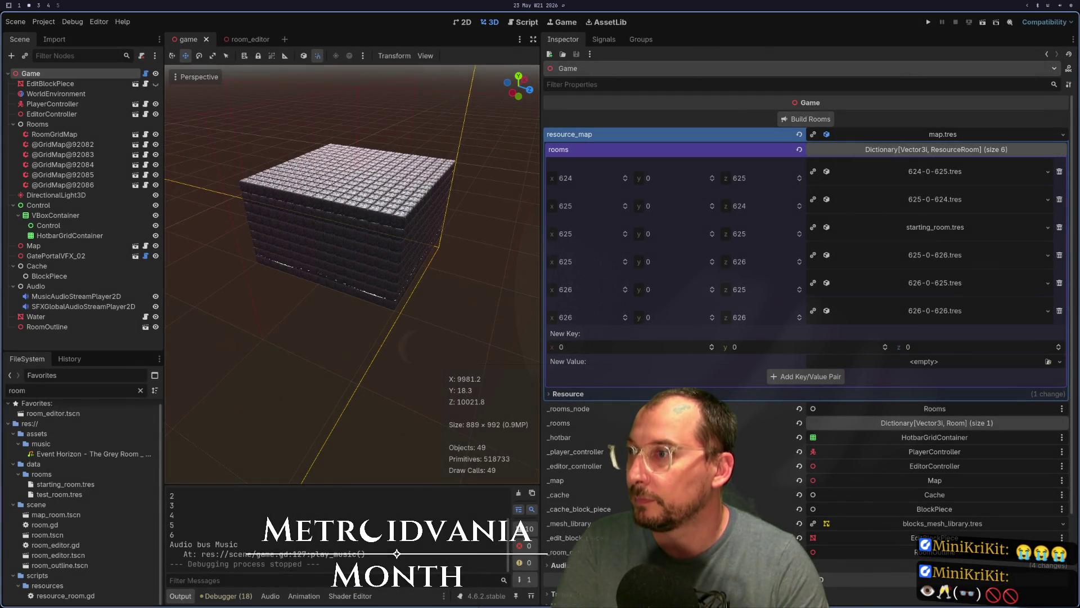
pyautogui.click(350, 596)
pyautogui.hotkey('ctrl', 's')
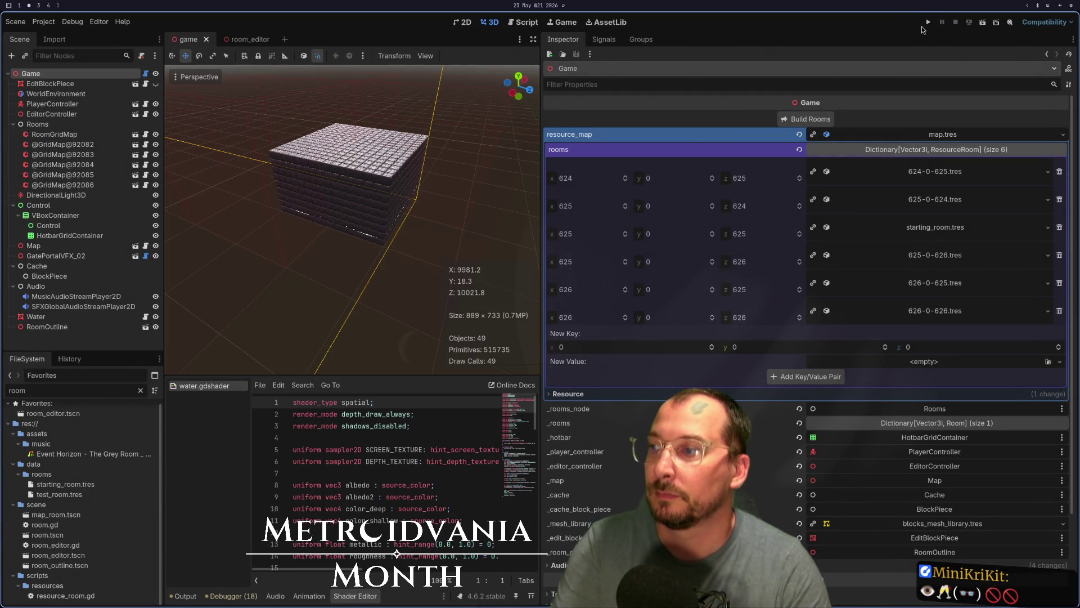
# Step: Enlarge the 3D viewport's height and width, then run the project again
pyautogui.moveTo(397, 375); pyautogui.dragTo(397, 457)
pyautogui.moveTo(541, 225); pyautogui.dragTo(983, 226)
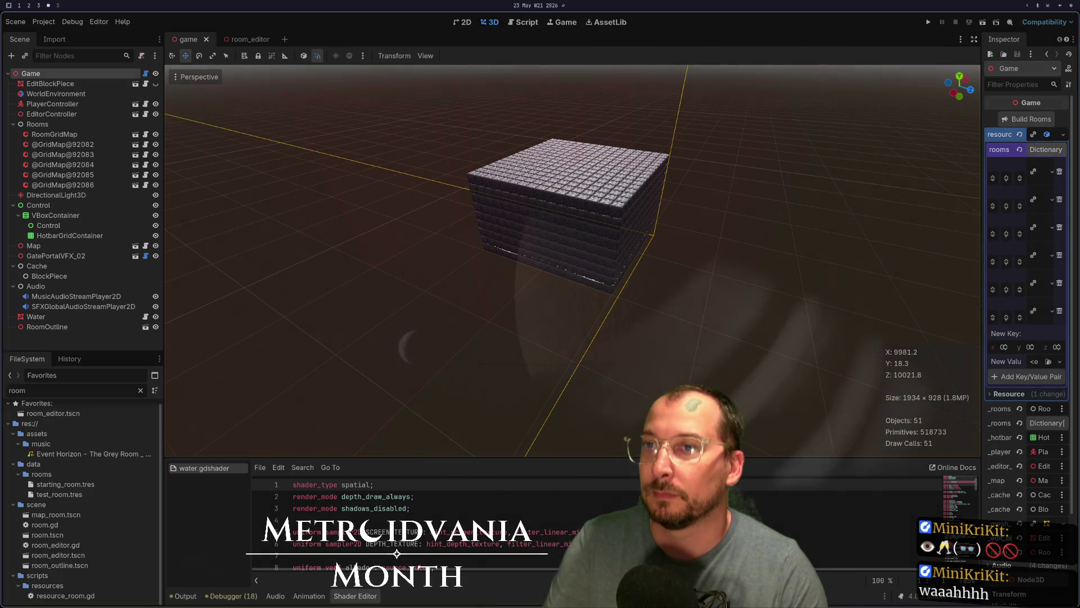
pyautogui.click(929, 22)
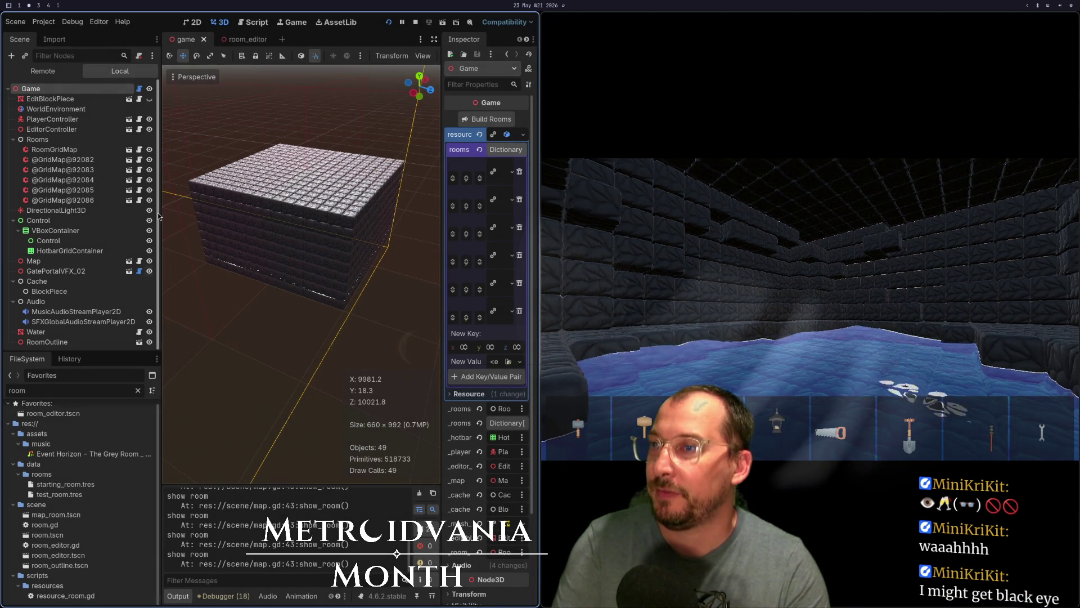
# Step: Set the WorldEnvironment's ambient light source to Sky, then walk forward and stop the game
pyautogui.click(49, 110)
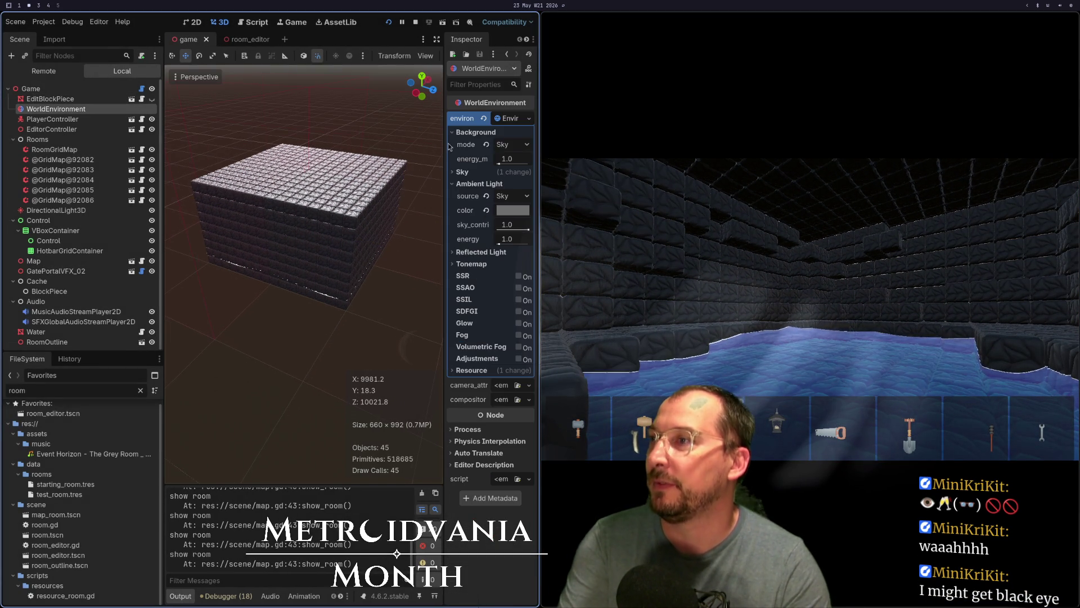
pyautogui.click(486, 209)
pyautogui.hotkey('ctrl', 'z')
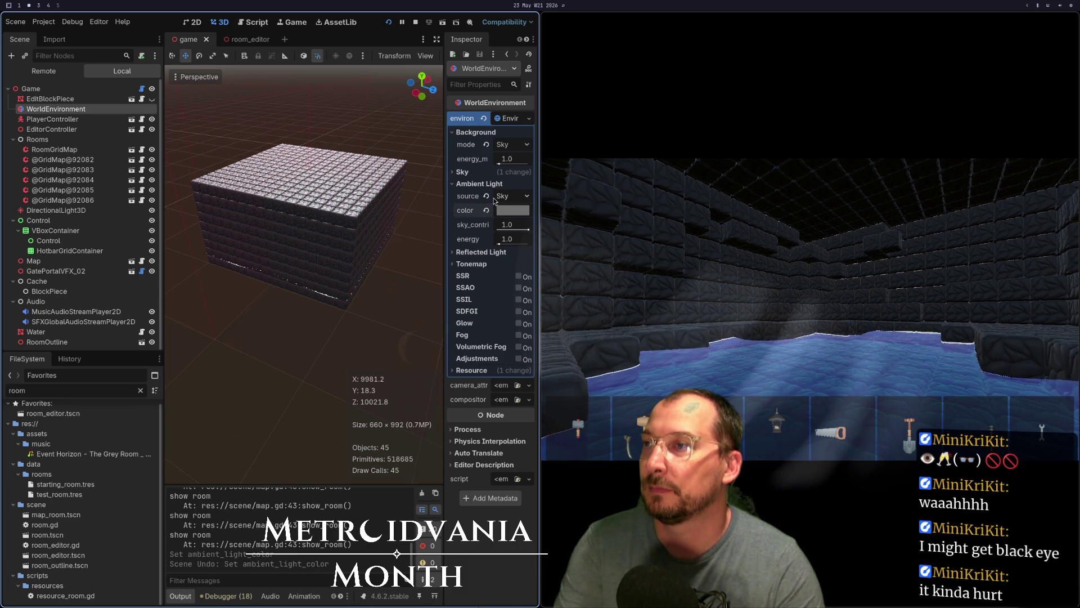
pyautogui.click(499, 197)
pyautogui.click(500, 222)
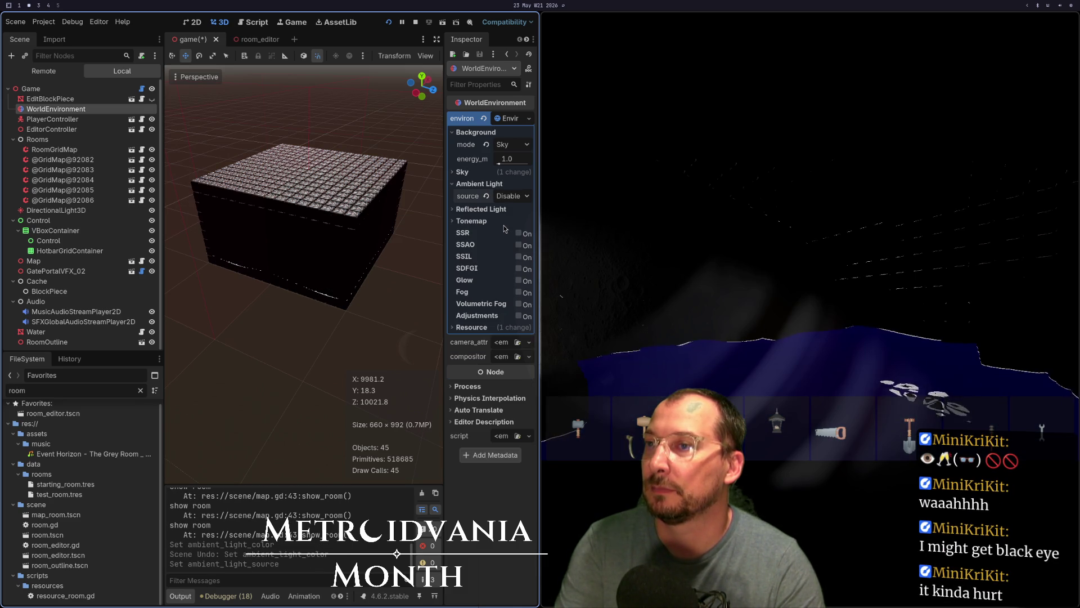
pyautogui.click(511, 197)
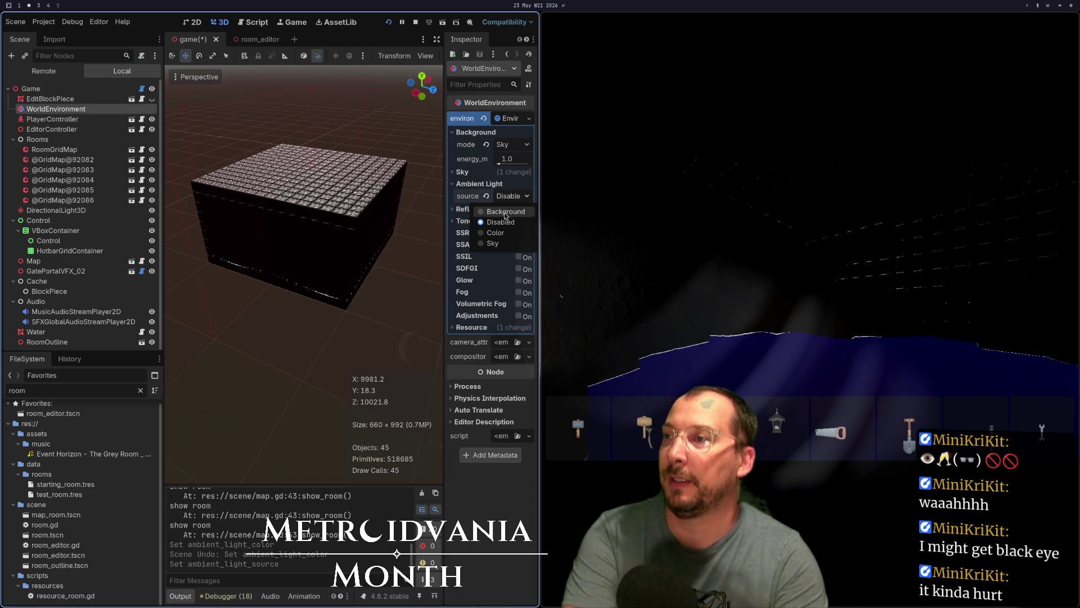
pyautogui.click(495, 232)
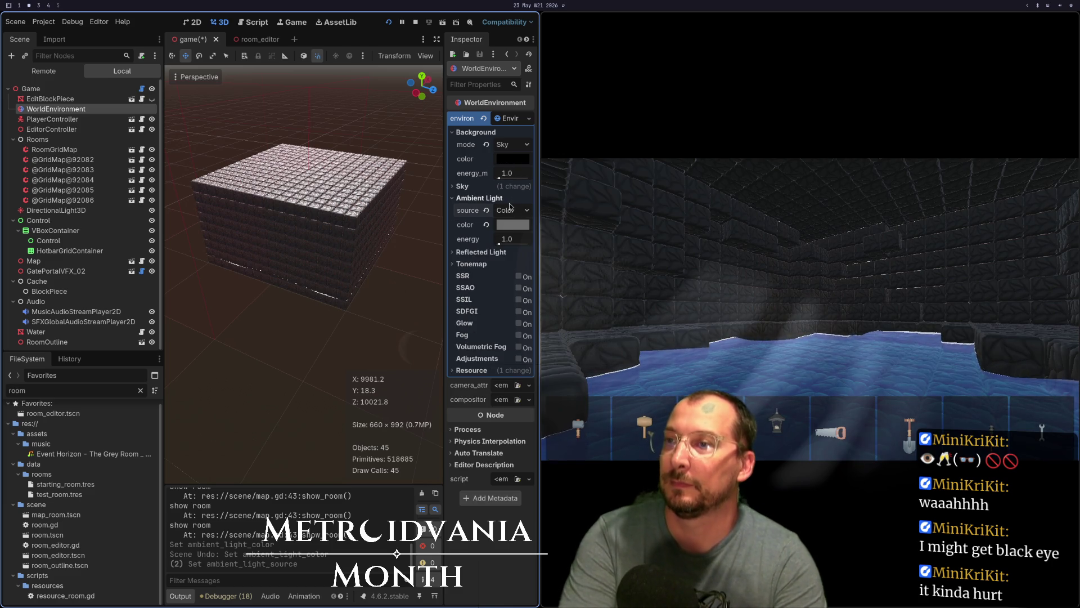
pyautogui.click(511, 211)
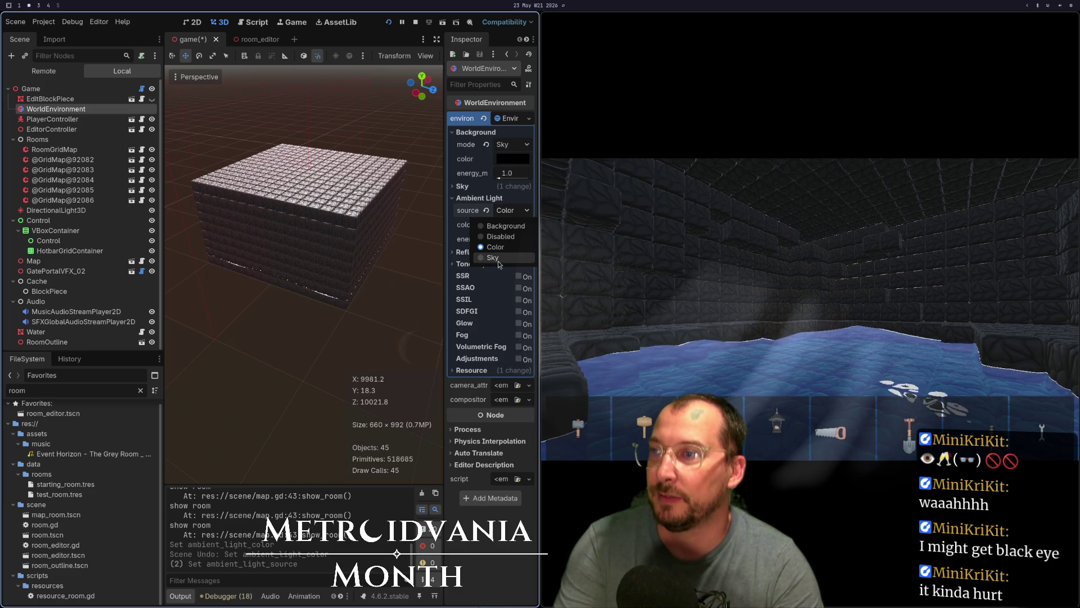
pyautogui.click(499, 260)
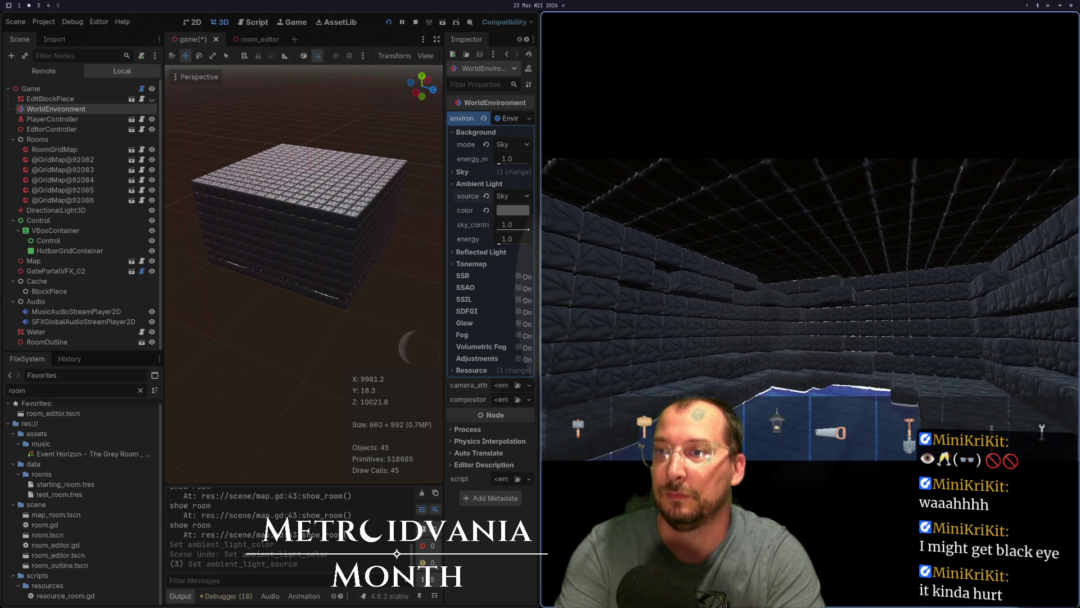
pyautogui.press('w')
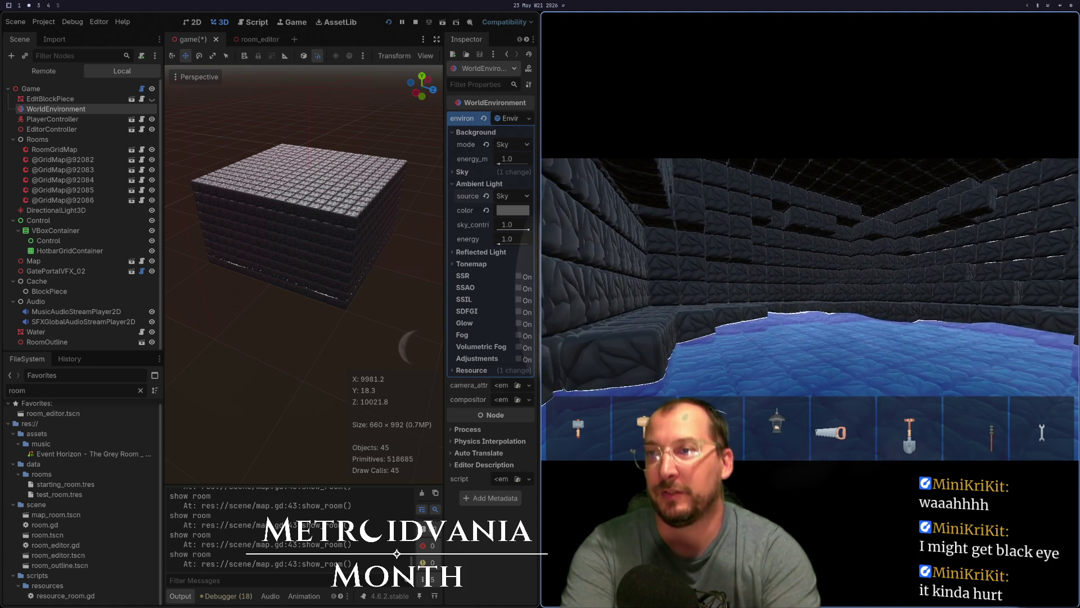
pyautogui.press('Escape')
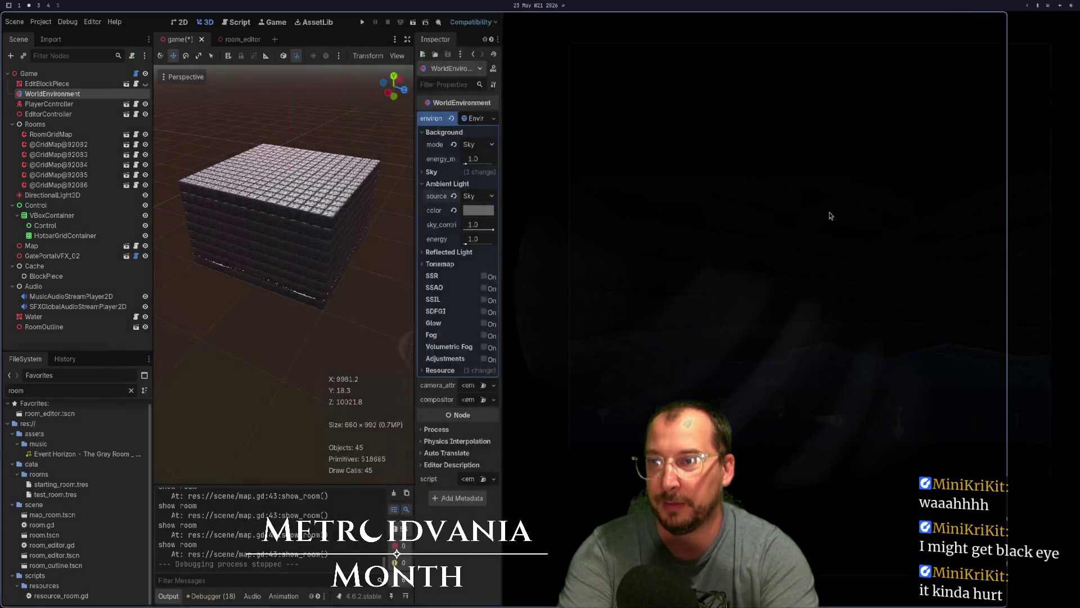
# Step: Save the scene, relaunch the game, and make it fullscreen with F11
pyautogui.click(929, 22)
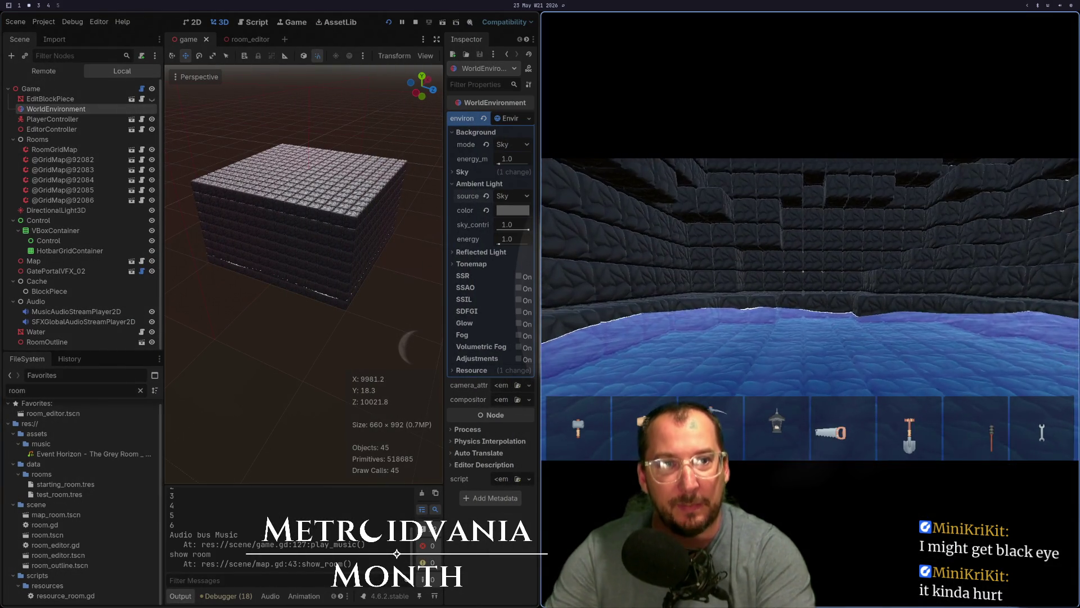
pyautogui.press('F11')
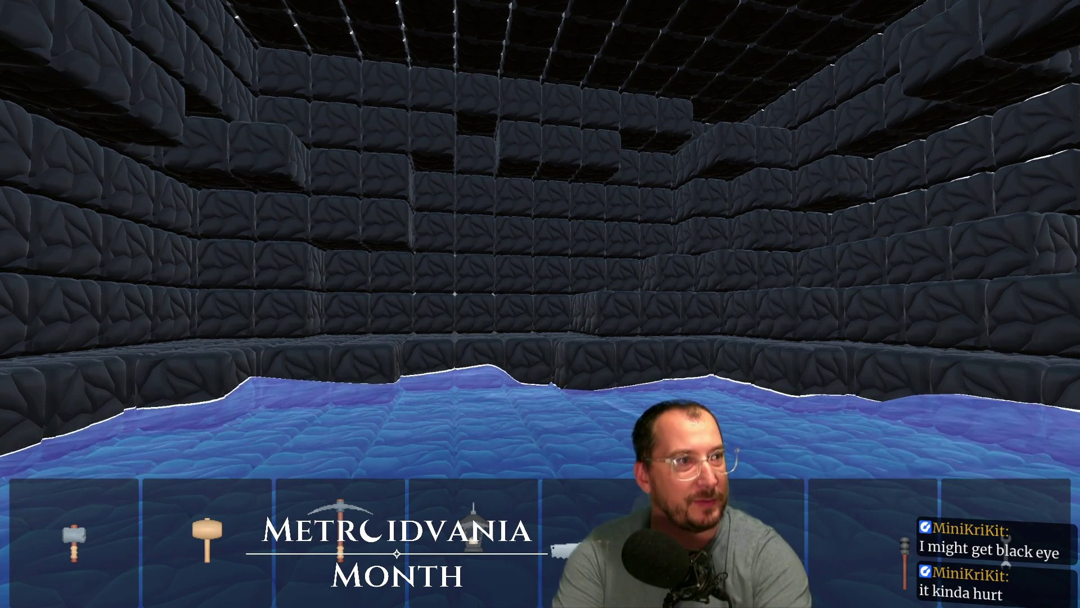
# Step: Compare the running game with the editor, then switch to an empty desktop workspace
pyautogui.press('Escape')
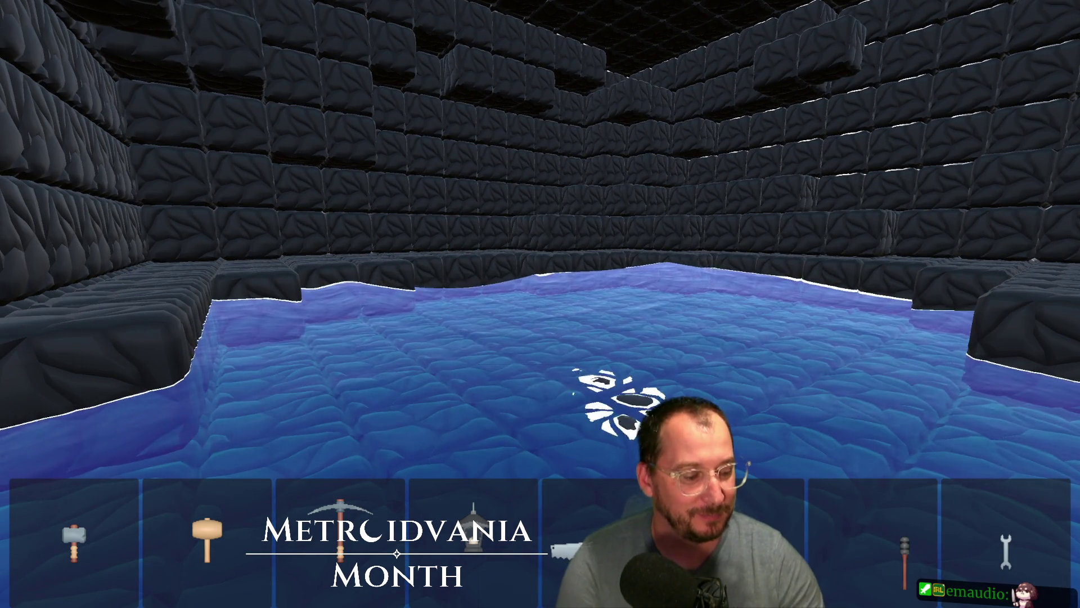
pyautogui.hotkey('alt', 'Tab')
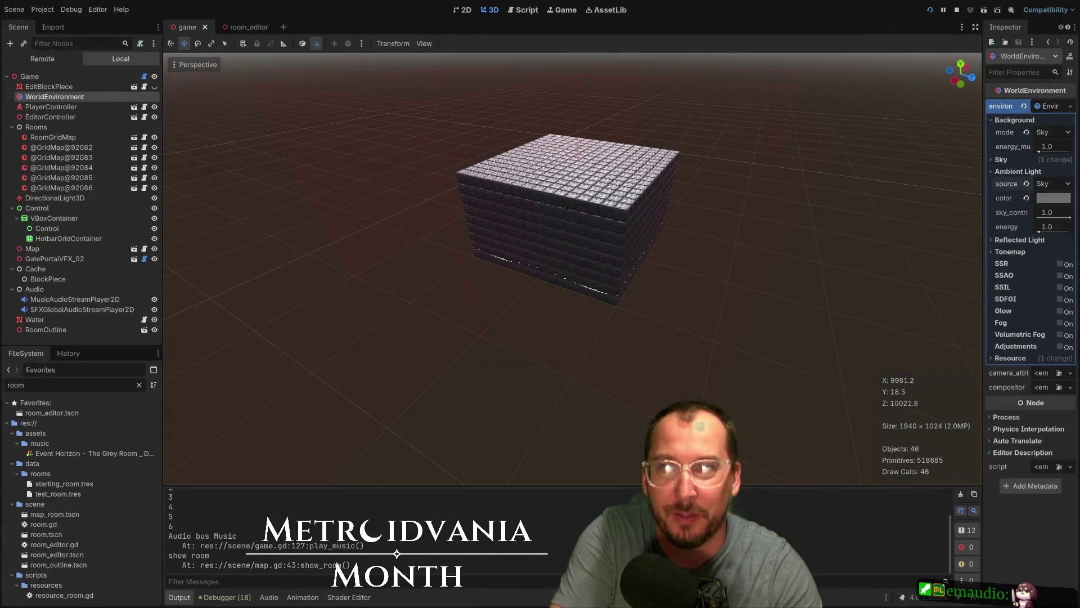
pyautogui.hotkey('alt', 'Tab')
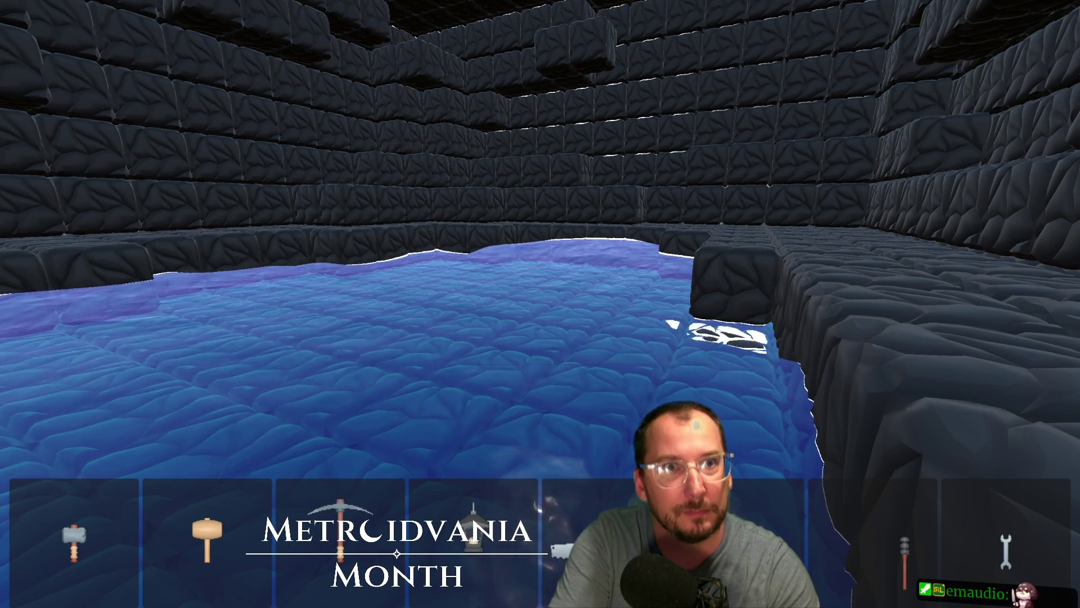
pyautogui.press('Escape')
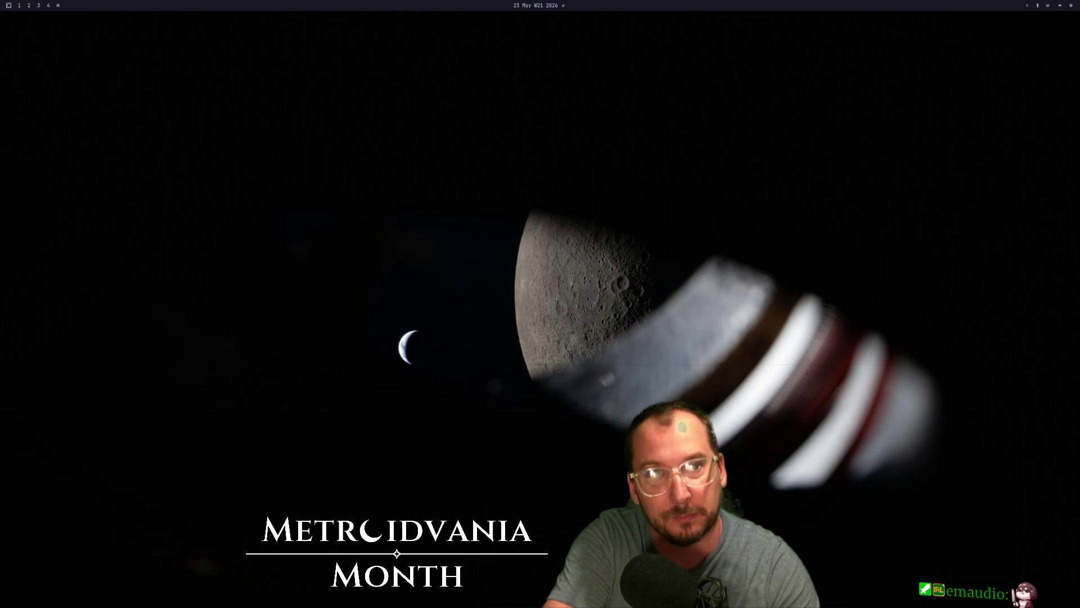
# Step: Return to the fullscreen game showing the flooded stone room
pyautogui.press('F5')
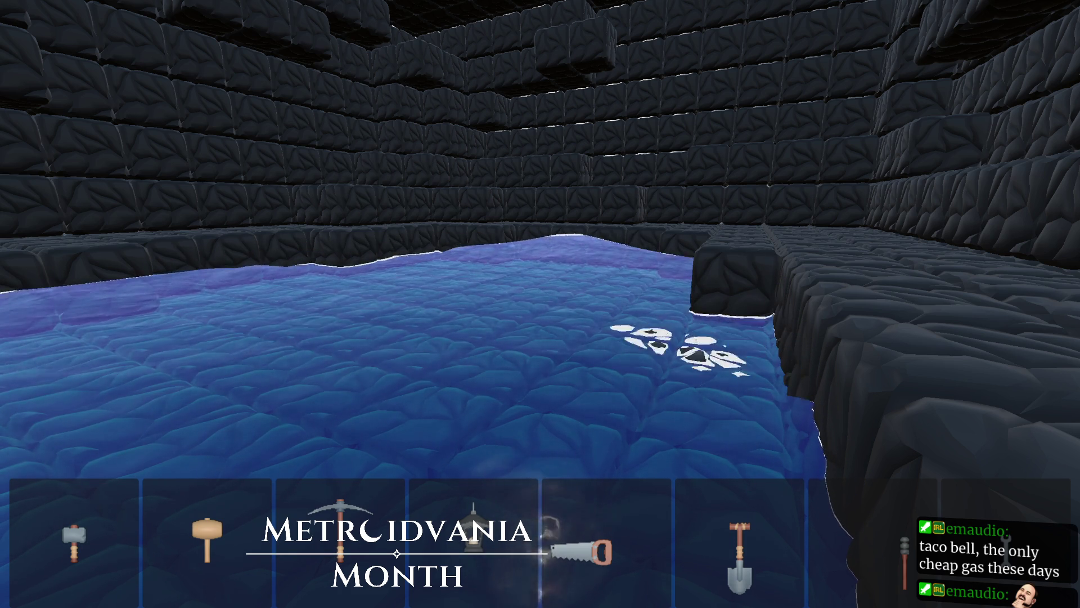
# Step: Look around the flooded room, then switch over to the YouTube video
pyautogui.moveTo(540, 304)
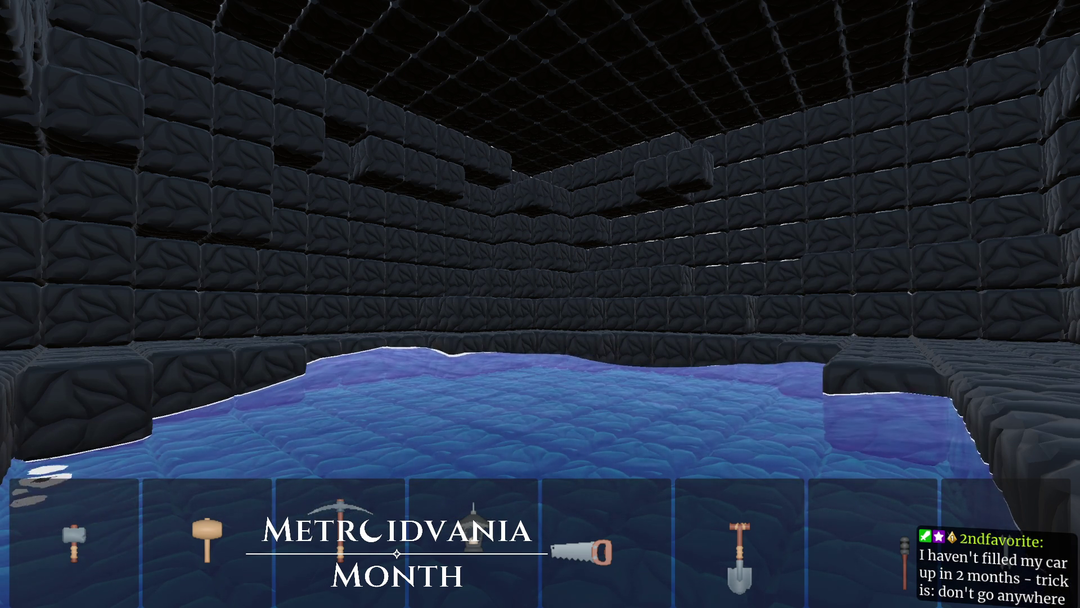
pyautogui.hotkey('alt', 'Tab')
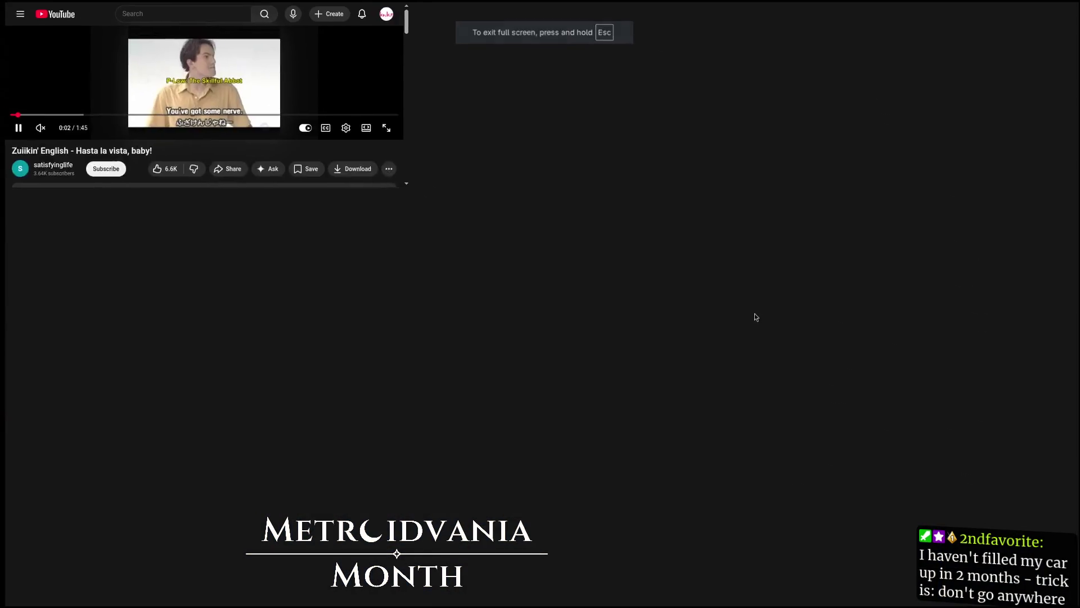
# Step: Pause the Zuiikin' English clip, glance at the Godot editor, then return to the video
pyautogui.click(794, 557)
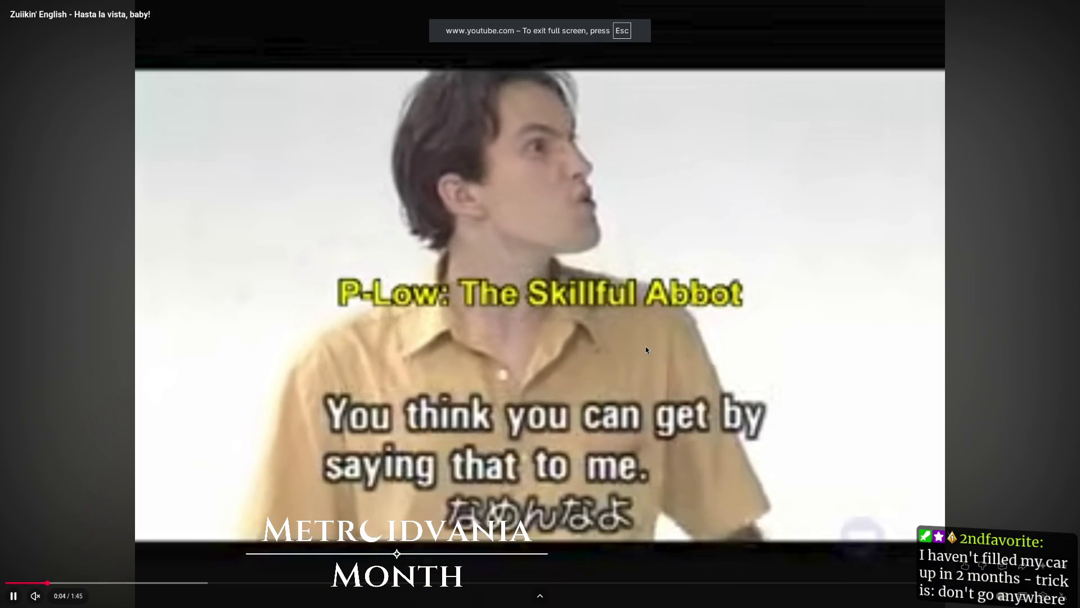
pyautogui.click(646, 349)
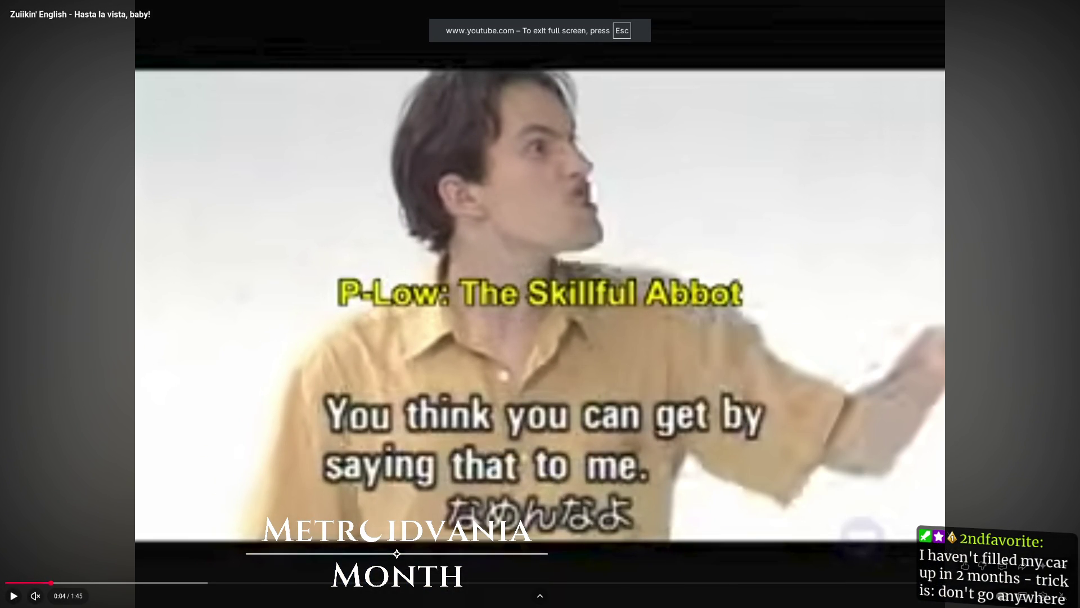
pyautogui.hotkey('alt', 'Tab')
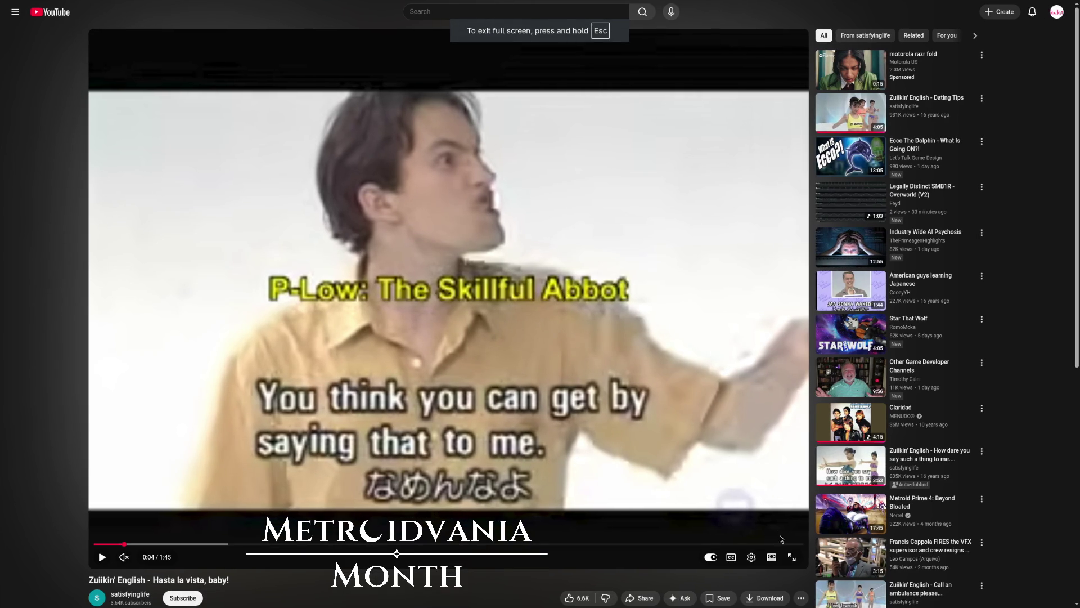
pyautogui.click(792, 557)
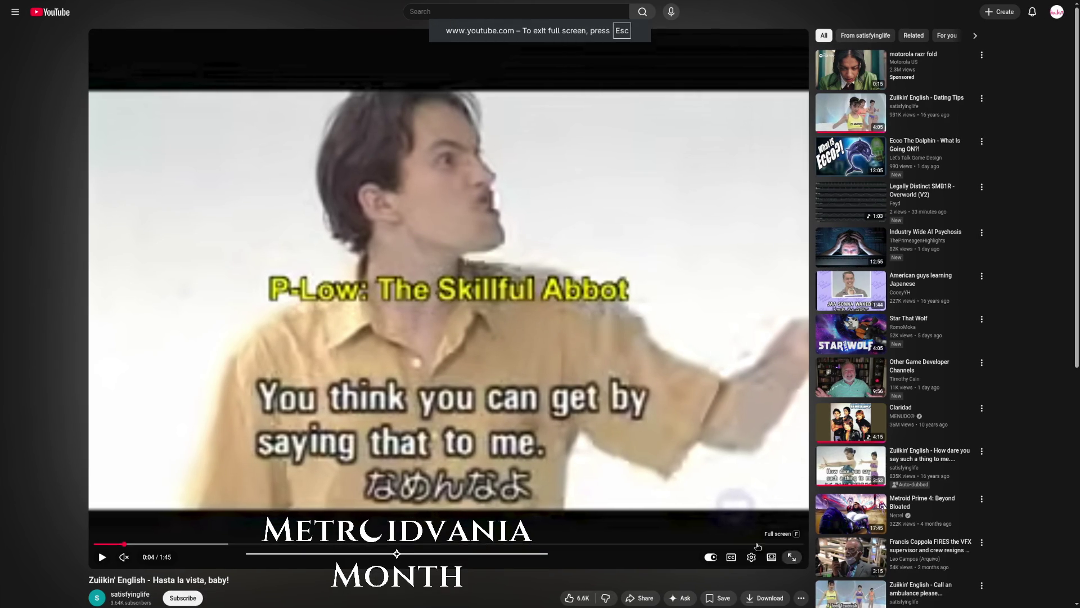
# Step: Rewind 'Hasta la vista, baby!' to 0:00 and play it fullscreen
pyautogui.click(22, 598)
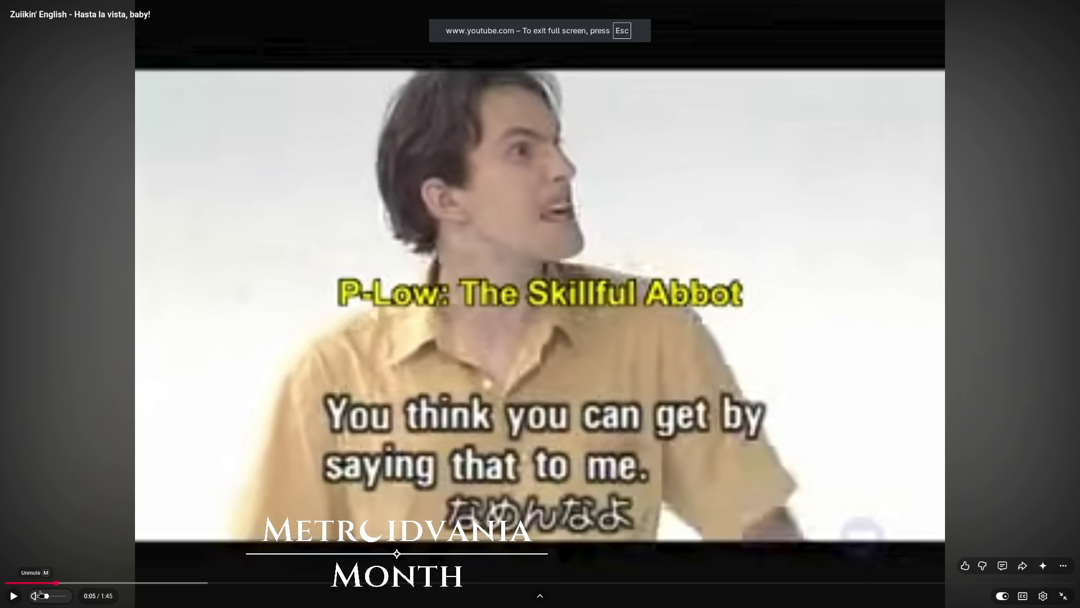
pyautogui.moveTo(76, 583); pyautogui.dragTo(8, 594)
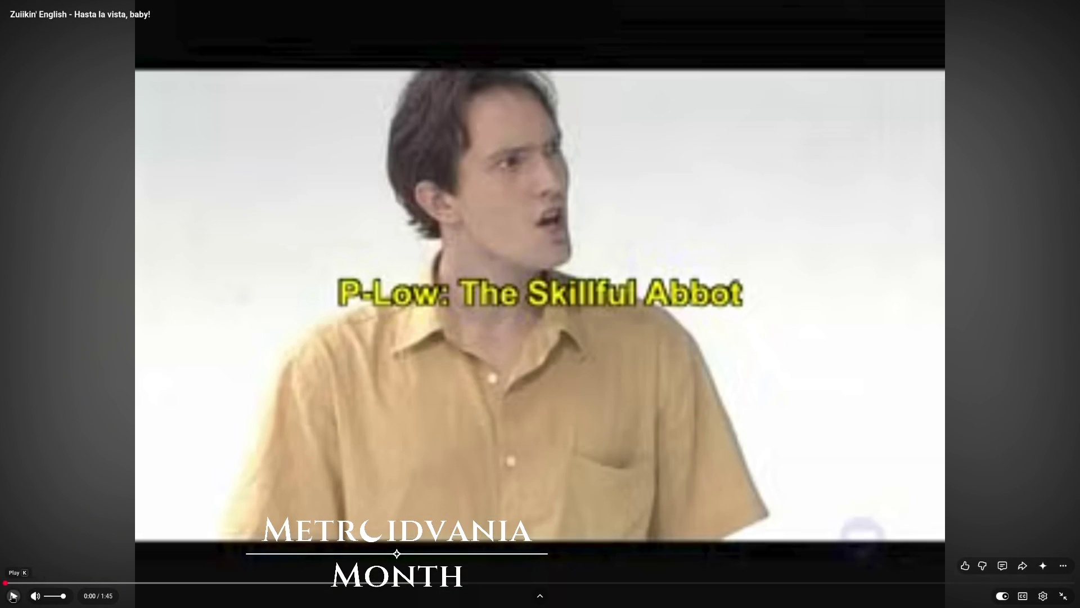
pyautogui.click(12, 595)
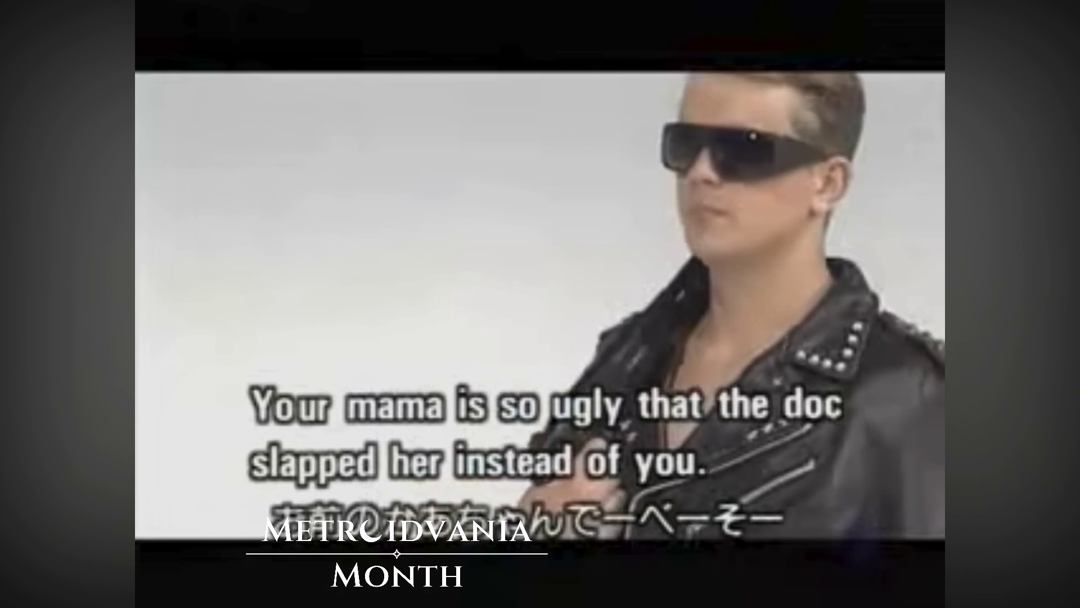
pyautogui.moveTo(42, 600)
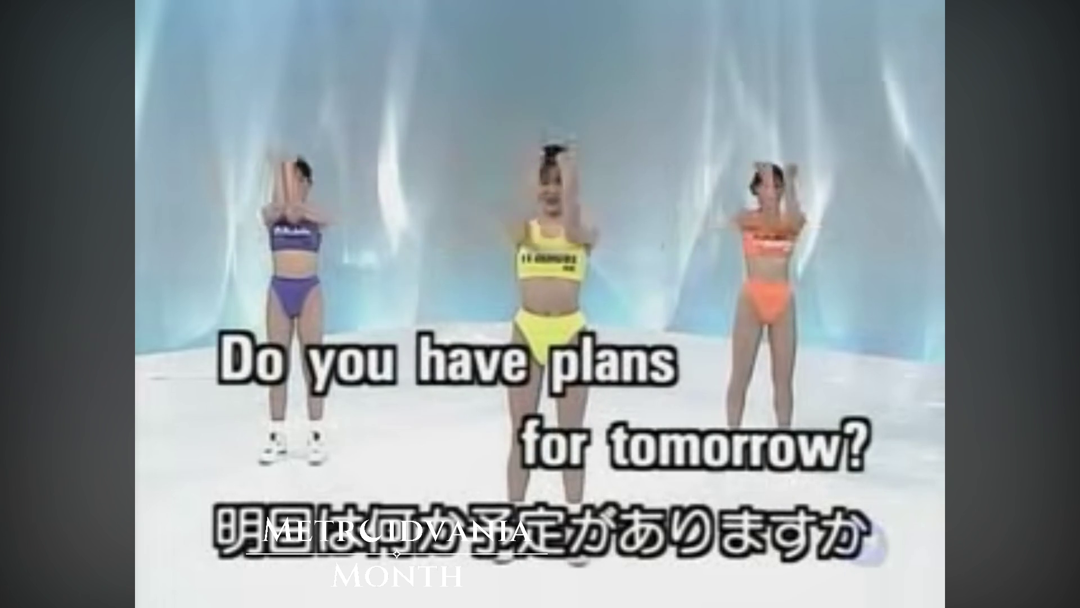
# Step: Raise the YouTube volume slightly while the Dating Tips video keeps playing
pyautogui.moveTo(298, 505)
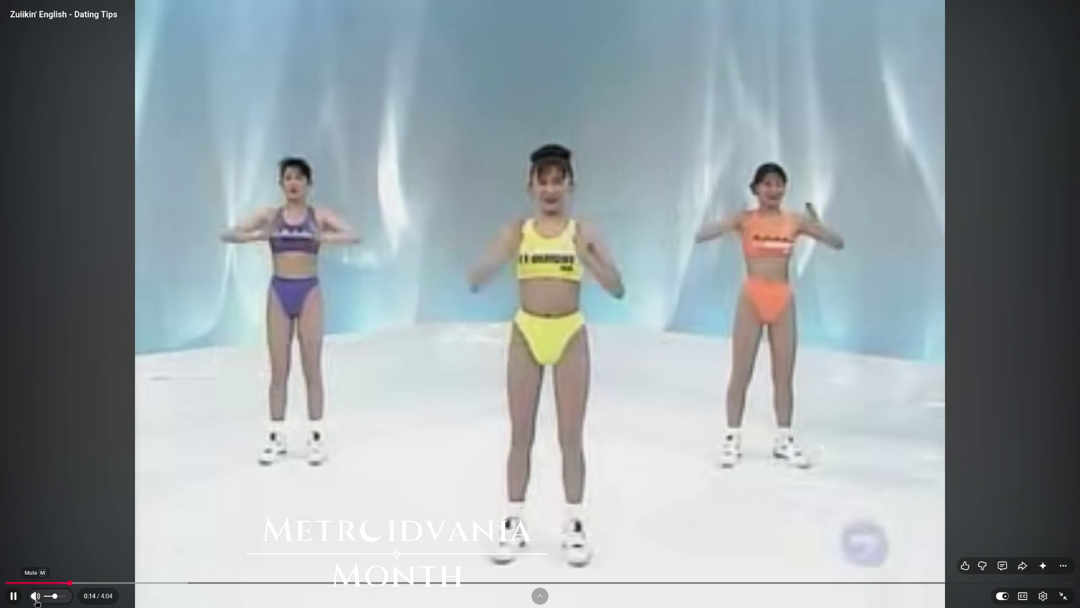
pyautogui.moveTo(52, 600)
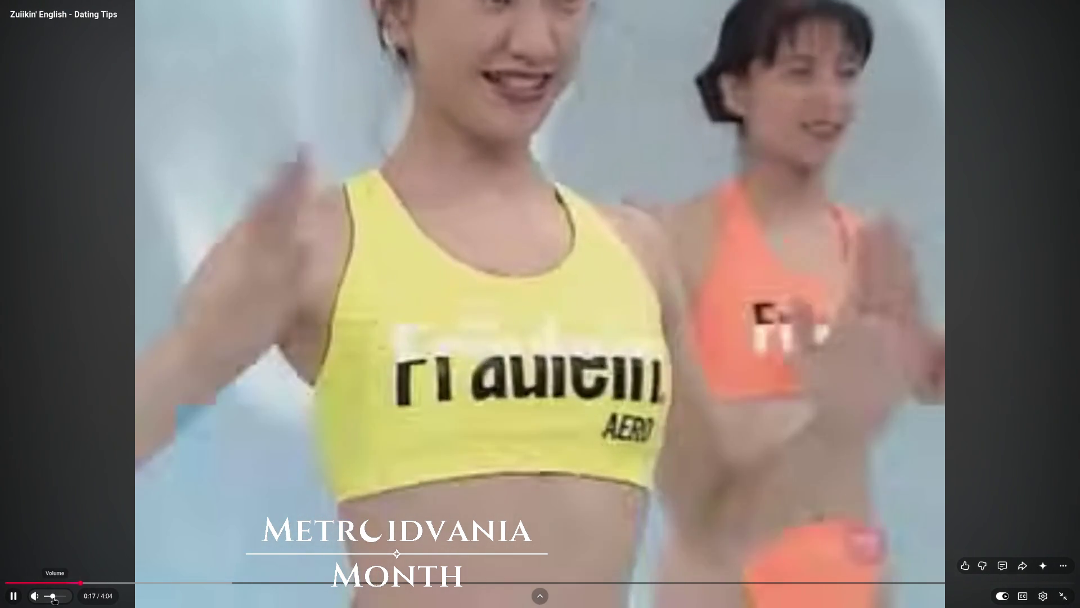
pyautogui.moveTo(52, 599); pyautogui.dragTo(56, 598)
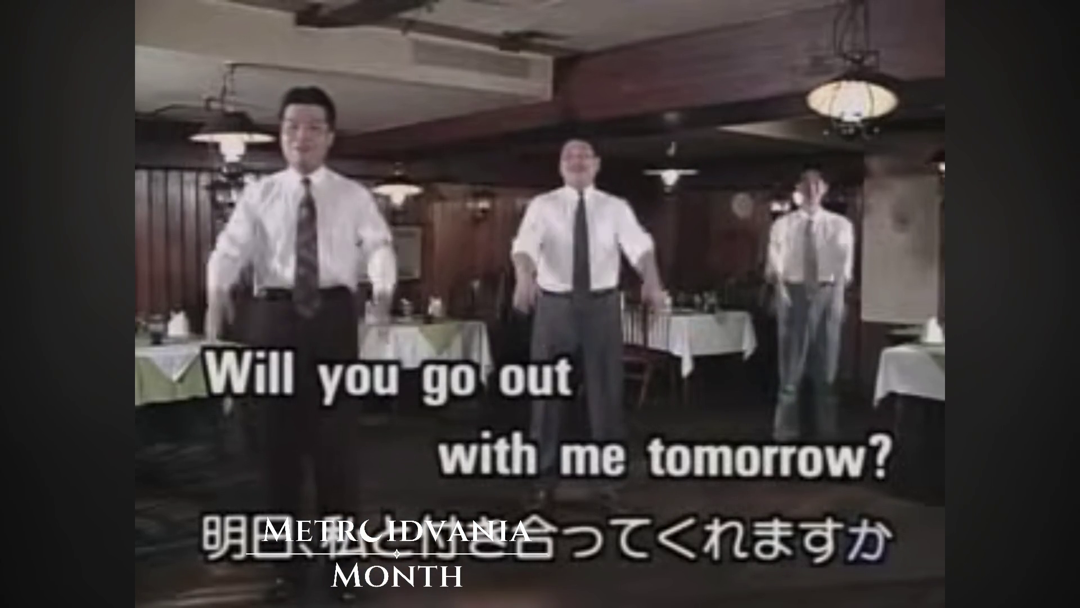
pyautogui.moveTo(698, 240)
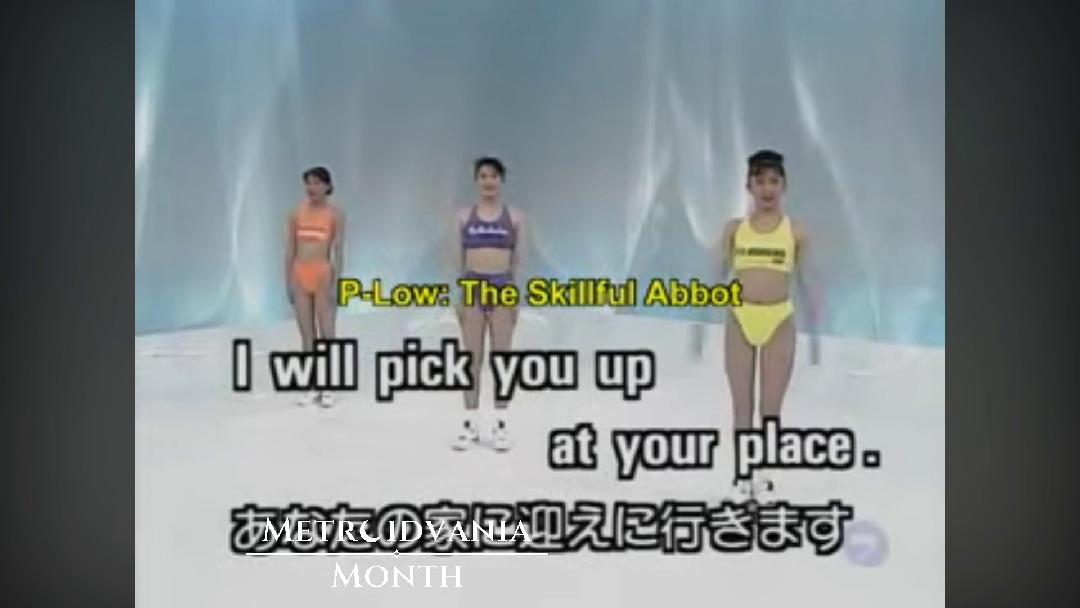
pyautogui.moveTo(214, 539)
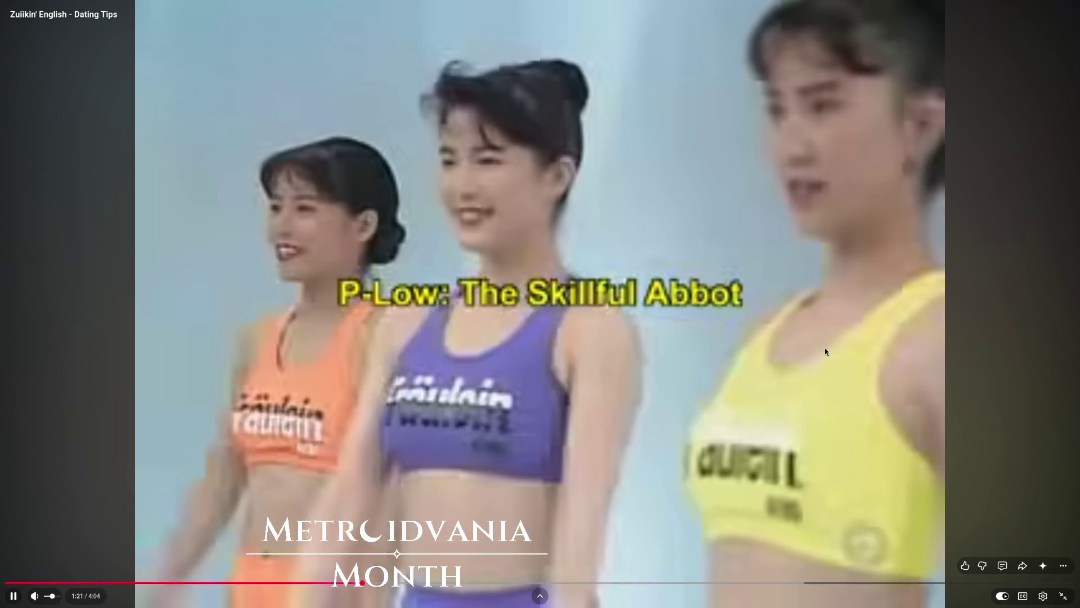
# Step: Pause Dating Tips, then watch the Laptop Sketch to 2:13 with captions on and exit fullscreen
pyautogui.click(825, 349)
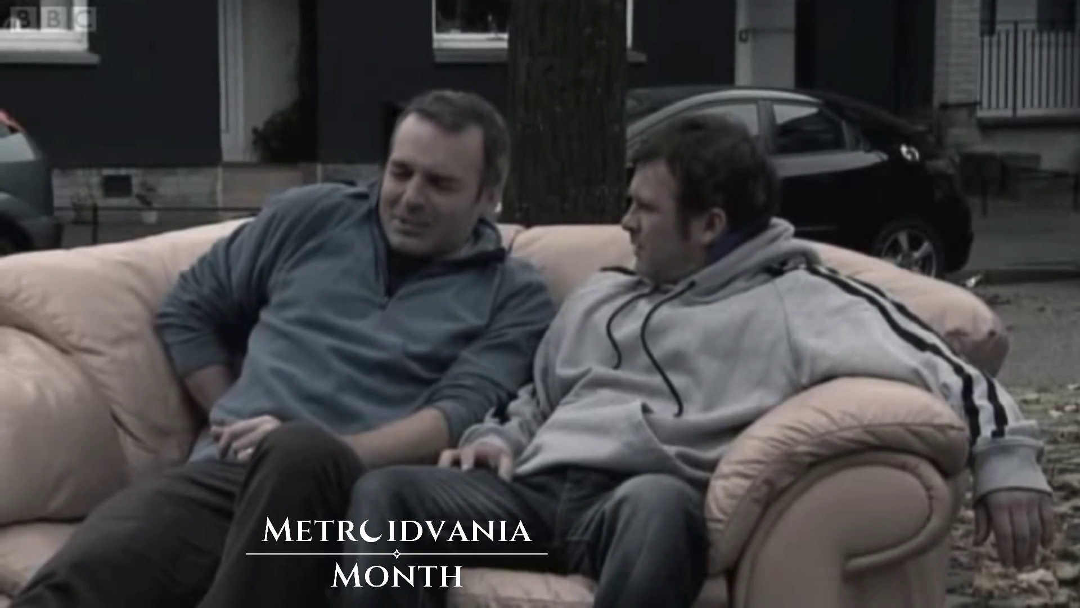
pyautogui.moveTo(757, 353)
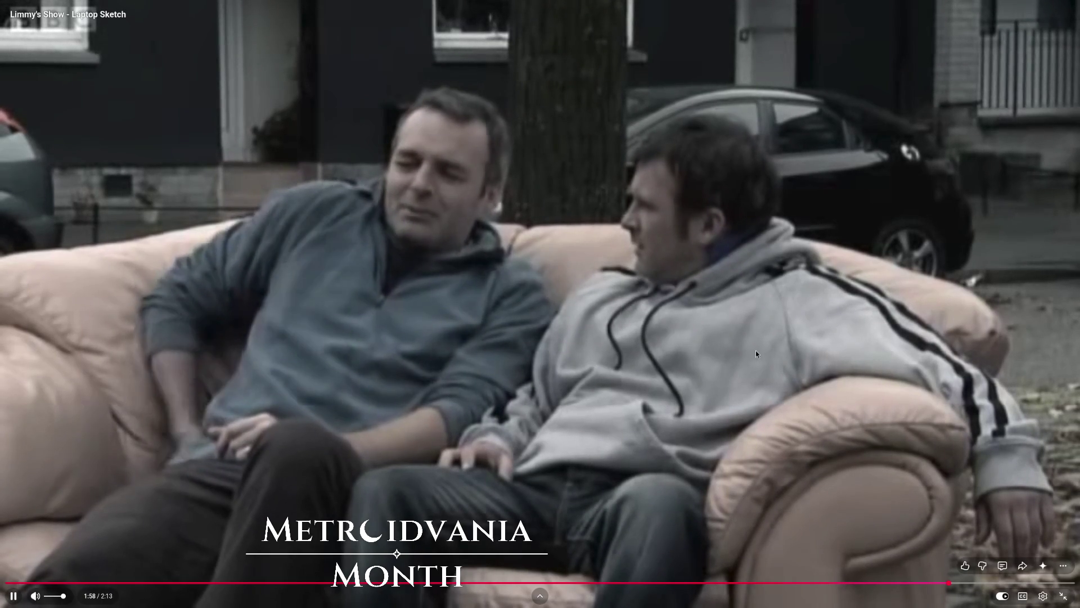
pyautogui.press('c')
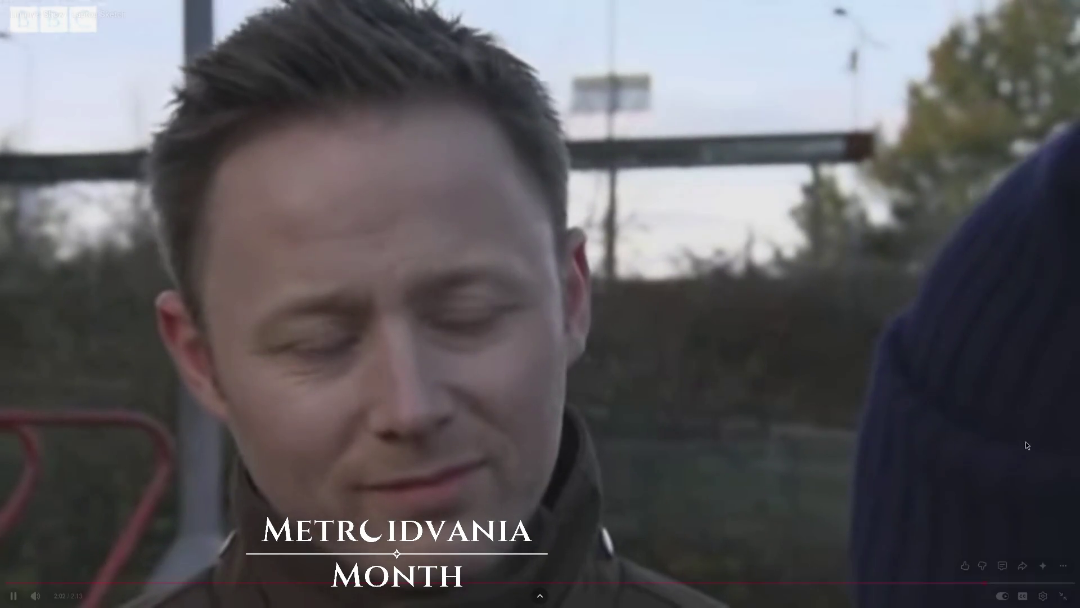
pyautogui.moveTo(1056, 447)
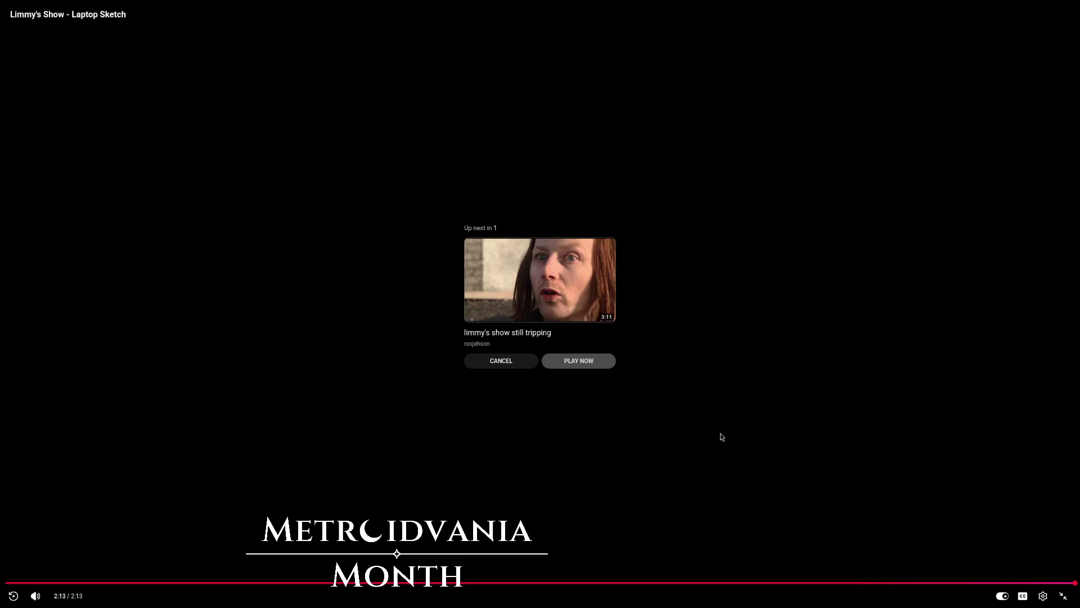
pyautogui.press('Escape')
# Step: Switch to the editor-only workspace showing the Game scene's 3D block-built room
pyautogui.press('super+shift+4')
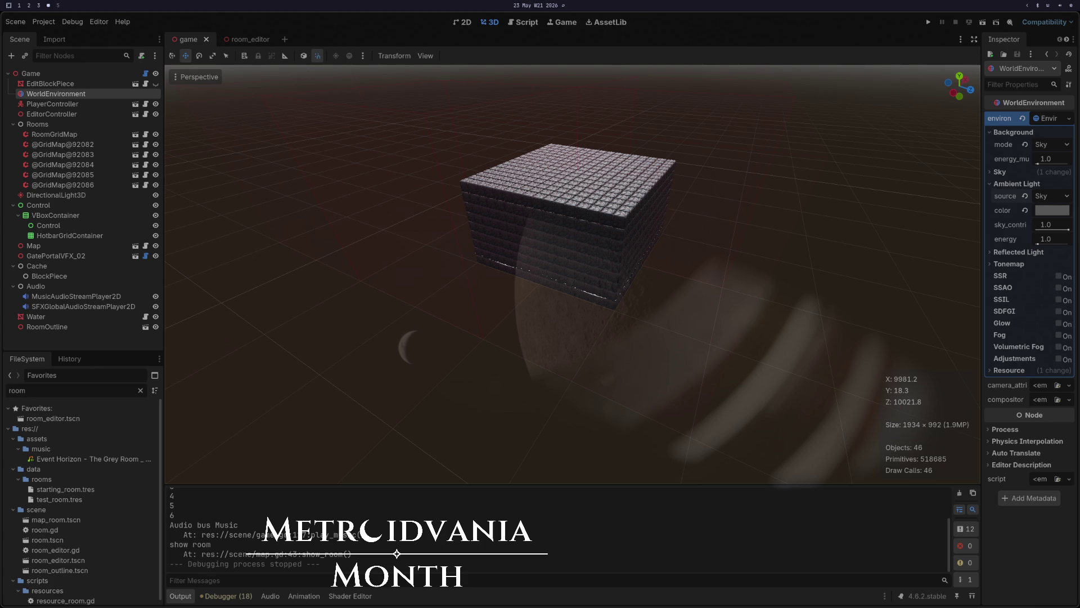
# Step: Play the seminar highlights video fullscreen past the ad, unmuted, to its end, then exit fullscreen
pyautogui.press('super+2')
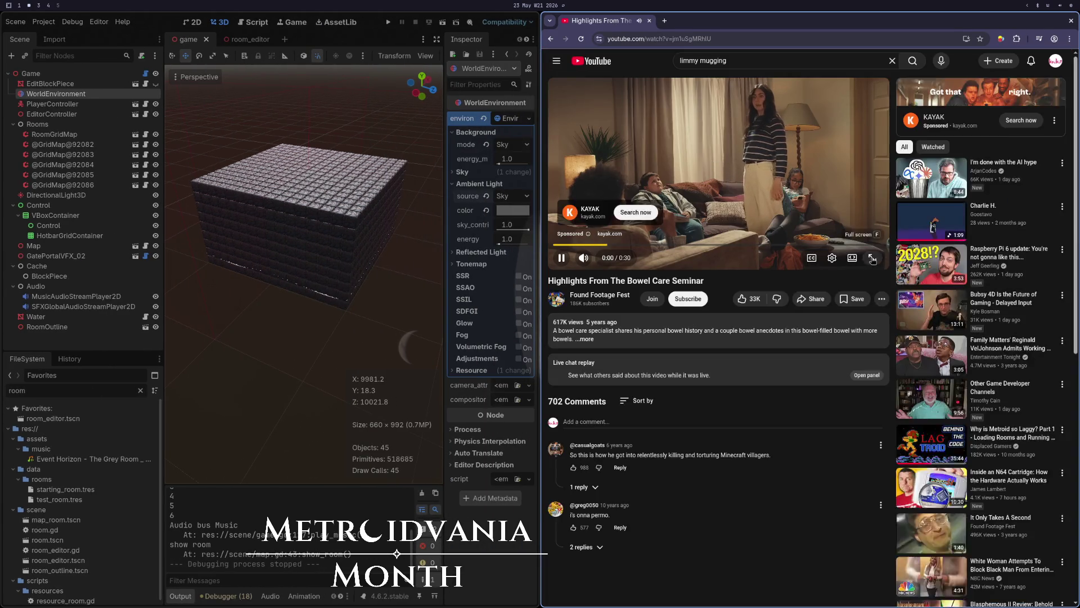
pyautogui.click(872, 258)
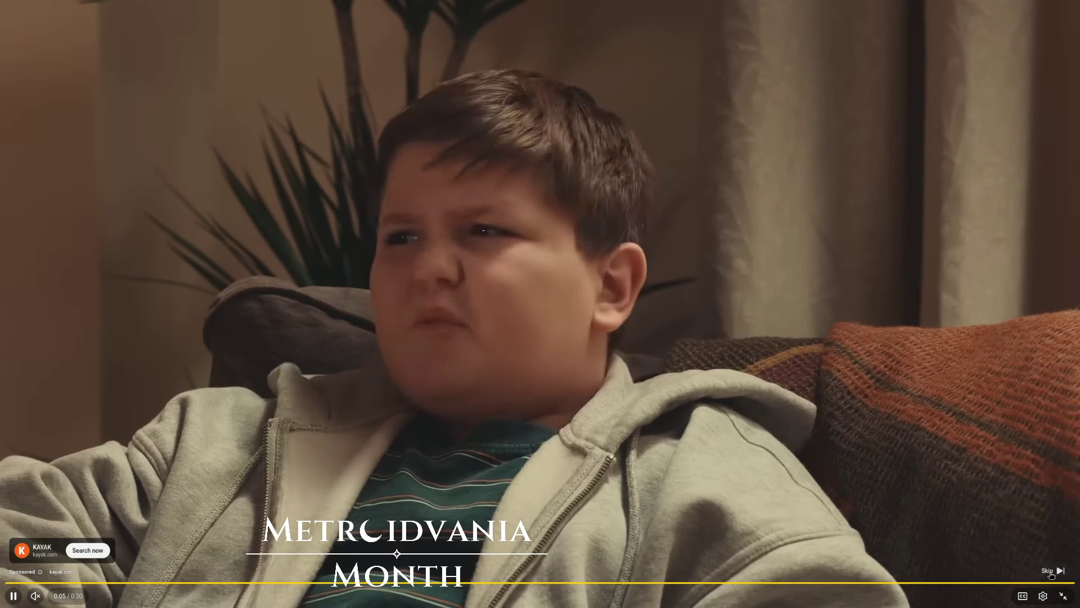
pyautogui.click(1041, 562)
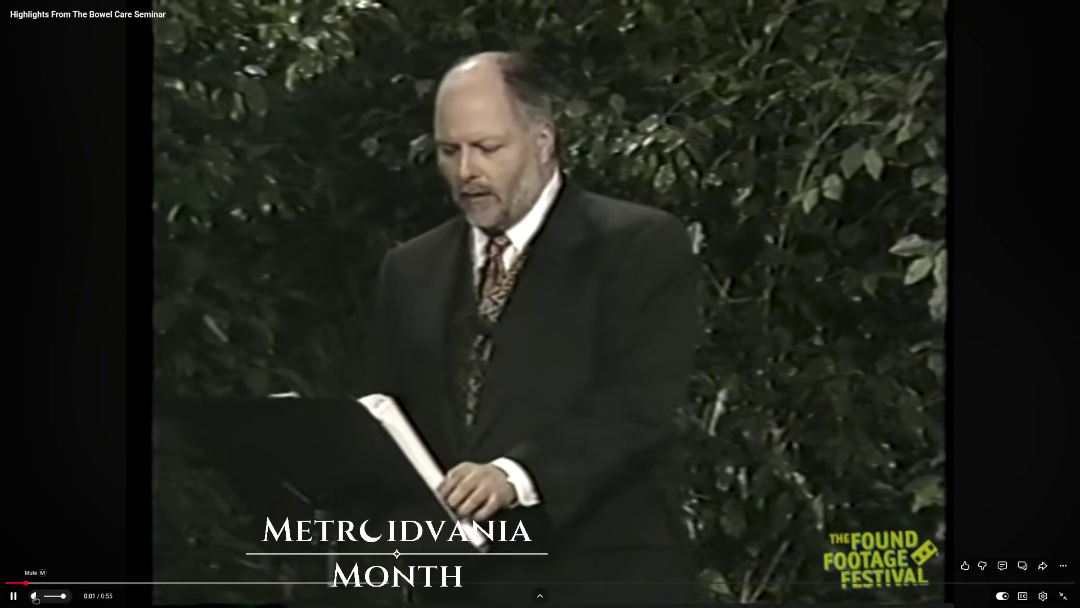
pyautogui.click(35, 596)
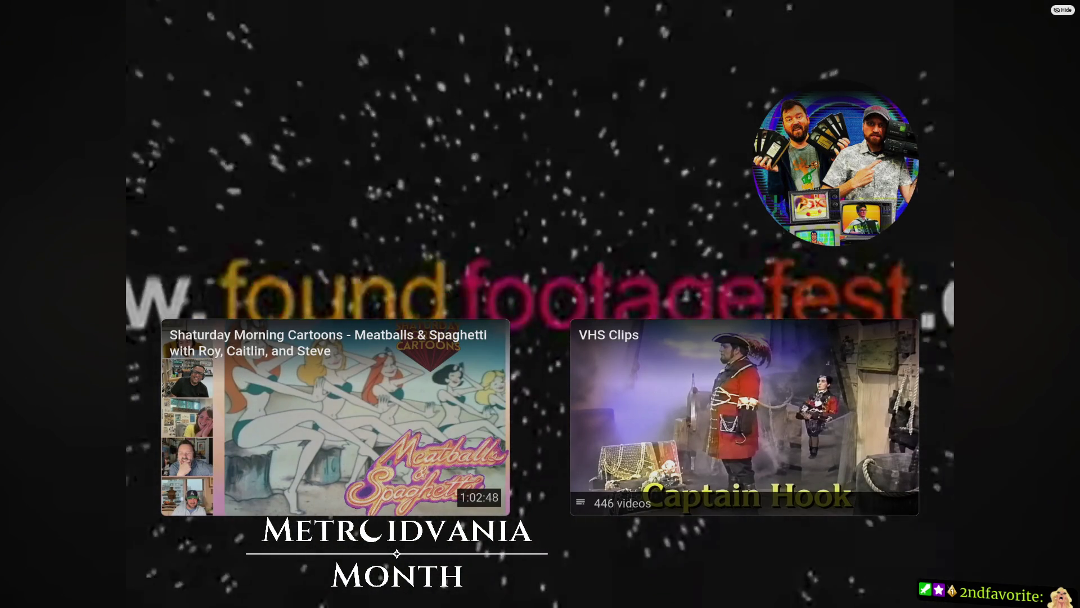
pyautogui.moveTo(544, 250)
pyautogui.press('Escape')
# Step: Hide the browser to review the WorldEnvironment's Sky ambient light, then open the 1:38 highlights video
pyautogui.hotkey('ctrl', 'w')
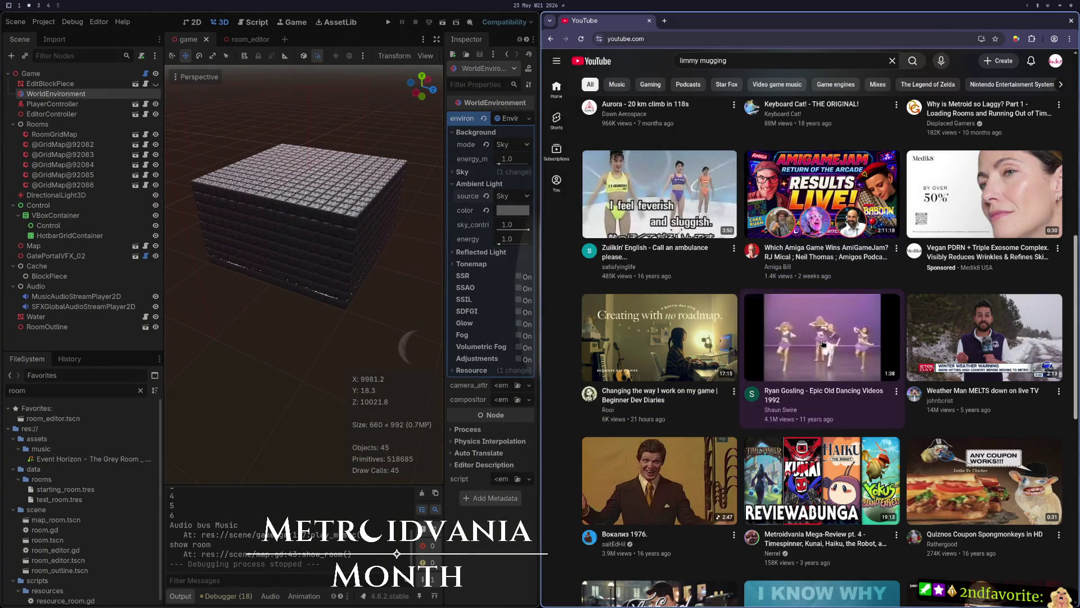
pyautogui.click(820, 363)
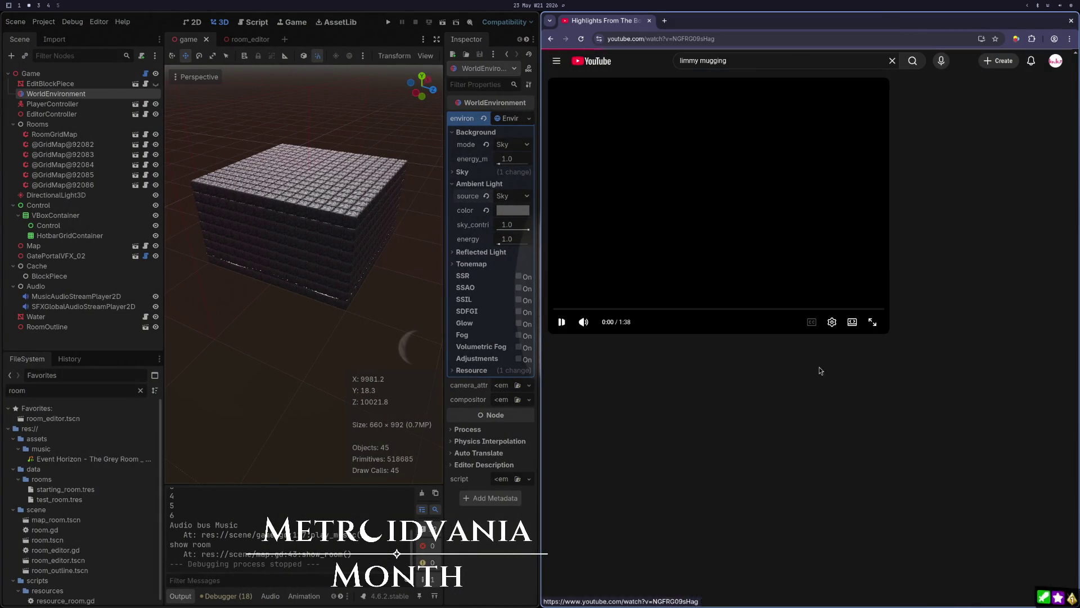
# Step: Watch the 1992 dancing video full screen to 1:27, then return it to its window
pyautogui.click(873, 321)
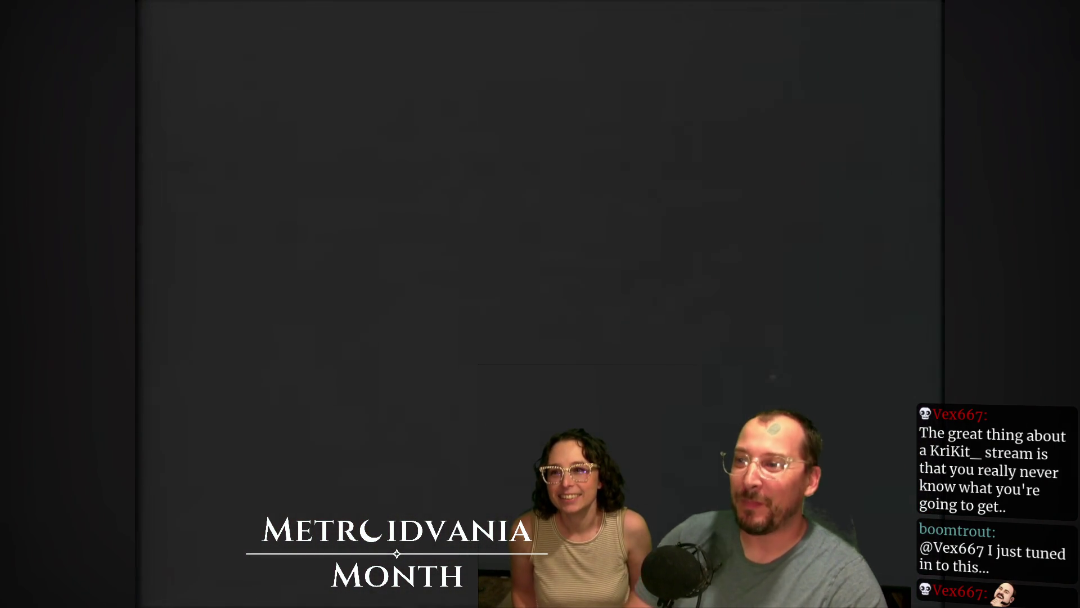
pyautogui.moveTo(627, 431)
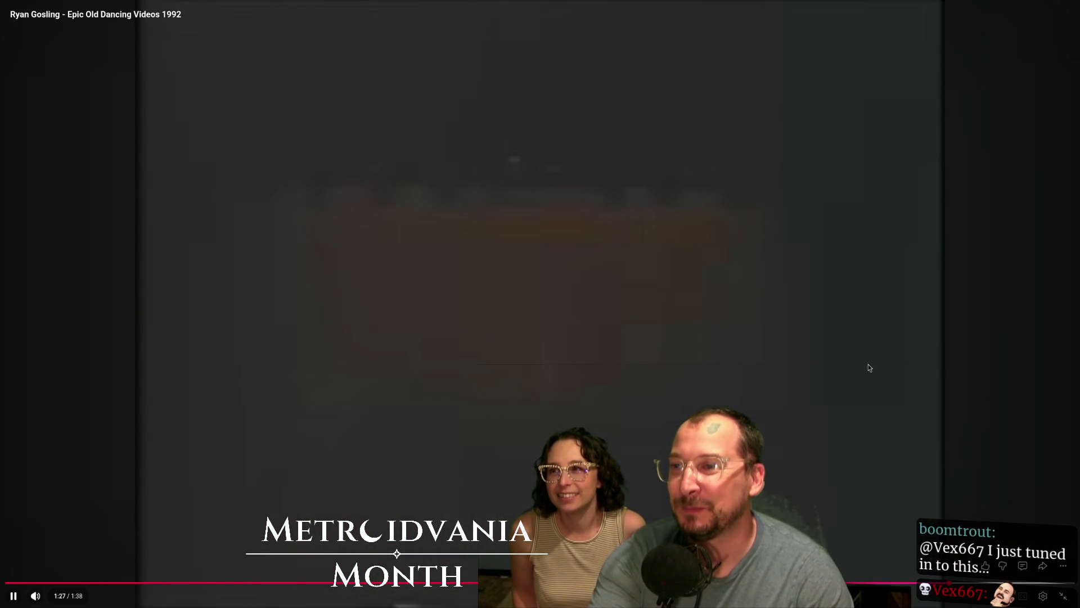
pyautogui.press('Escape')
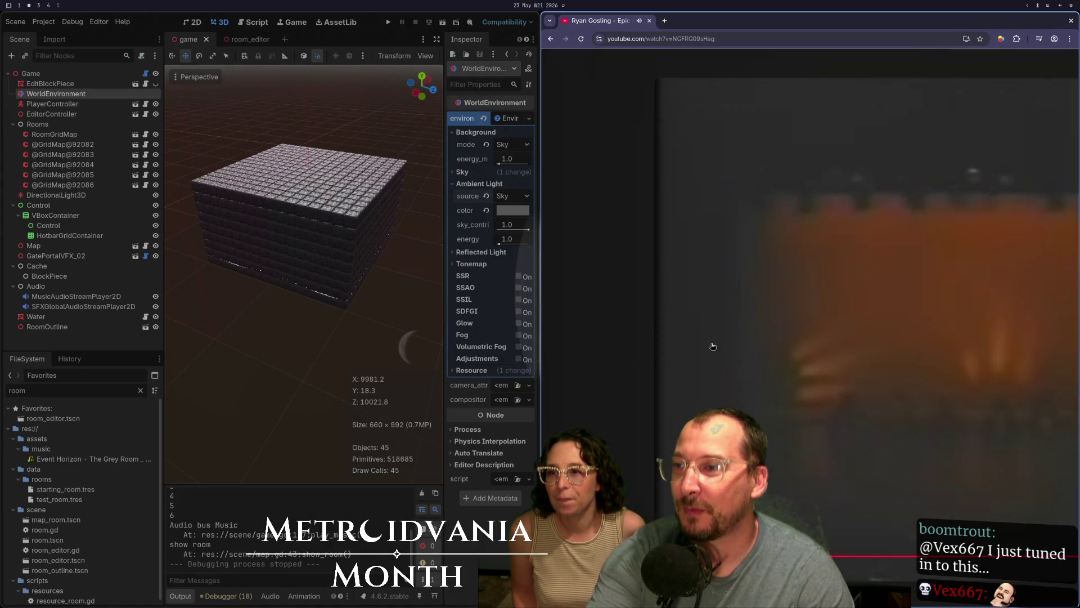
# Step: Switch workspaces to hide the browser and bring back the full-screen Godot editor
pyautogui.press('super+shift+4')
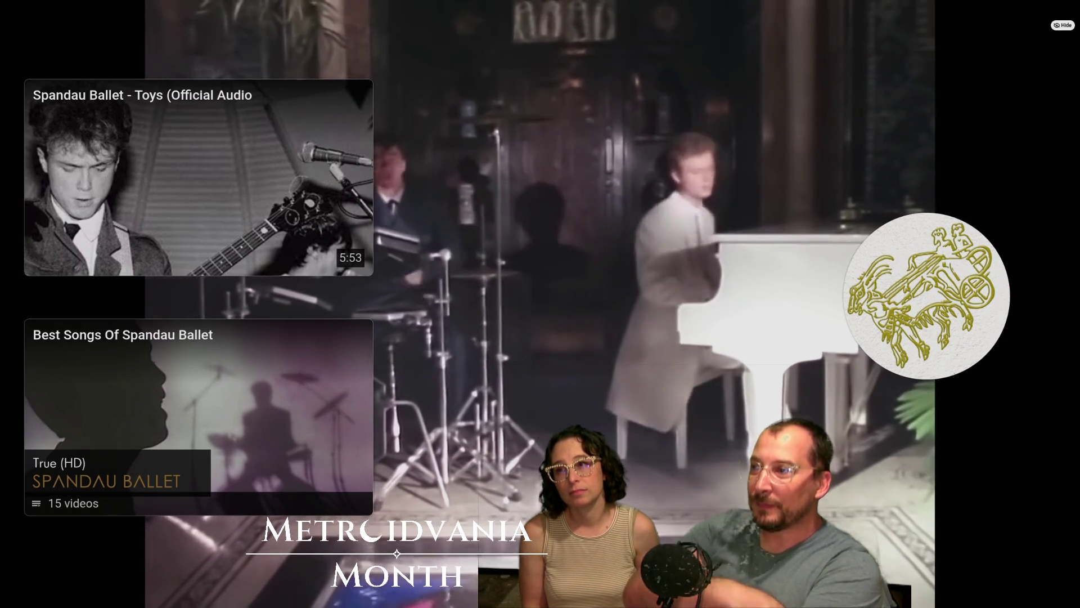
# Step: Exit fullscreen so Spandau Ballet – Gold keeps playing windowed beside Godot, at 3:37
pyautogui.moveTo(915, 336)
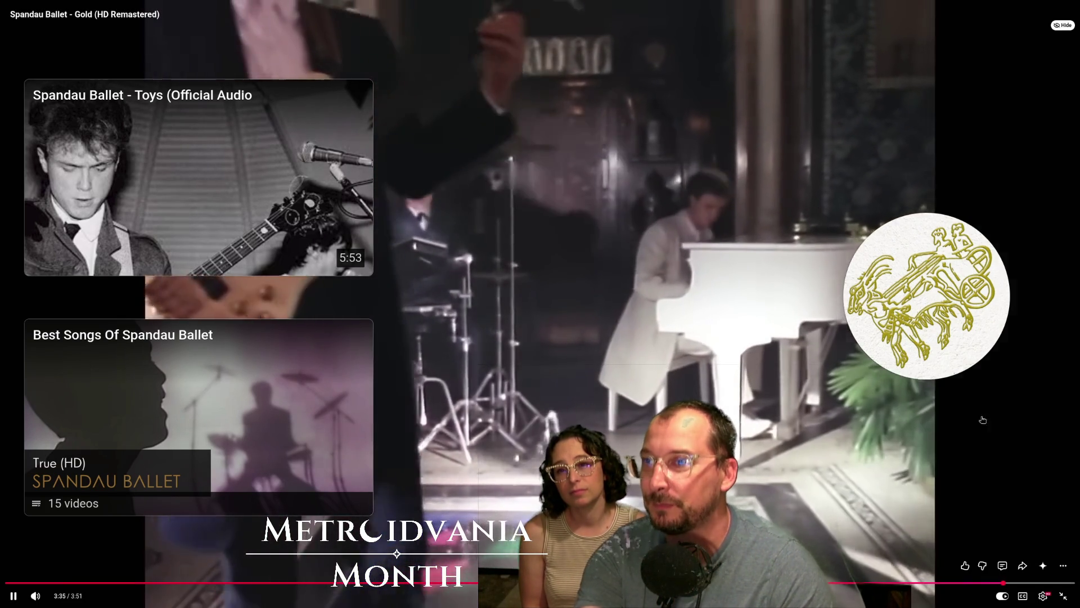
pyautogui.press('Escape')
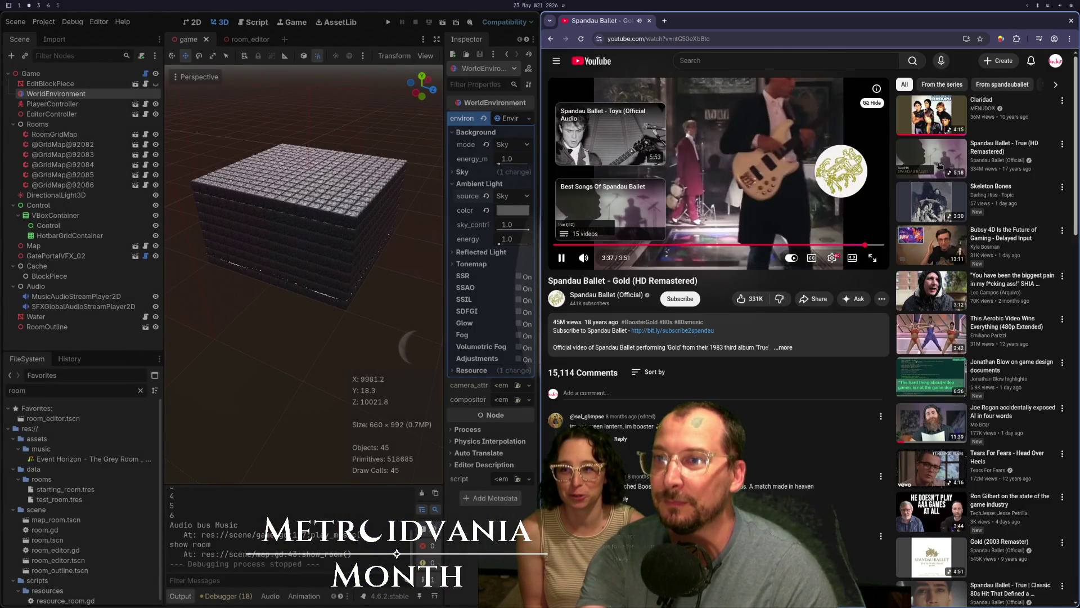
# Step: Scroll down the page, switch to Godot, then return to play the !Notice clip full screen
pyautogui.scroll(-3, 915, 175)
pyautogui.press('super+shift+4')
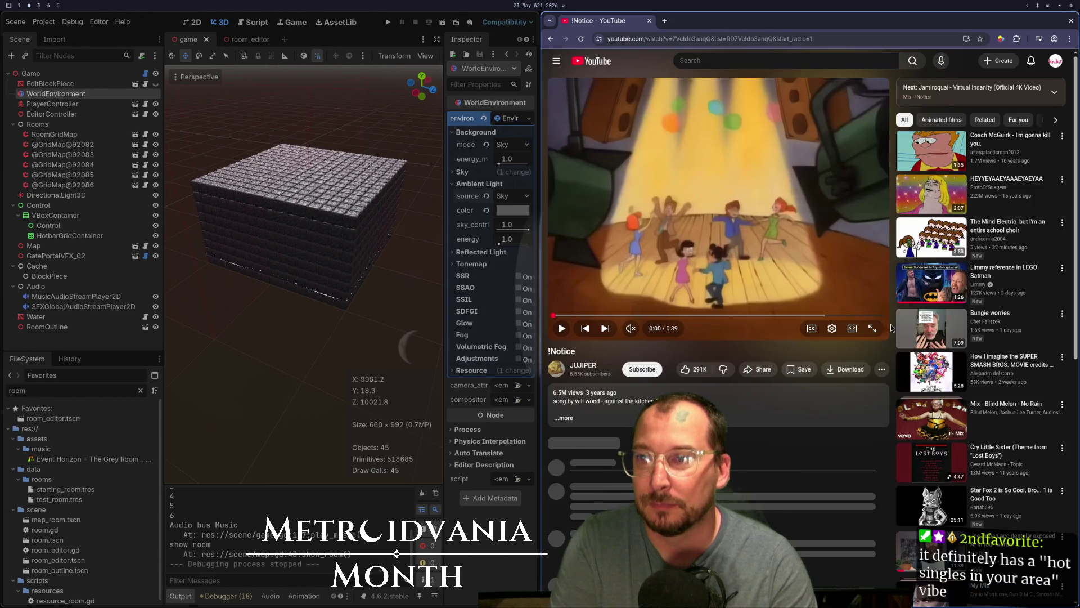
pyautogui.press('f')
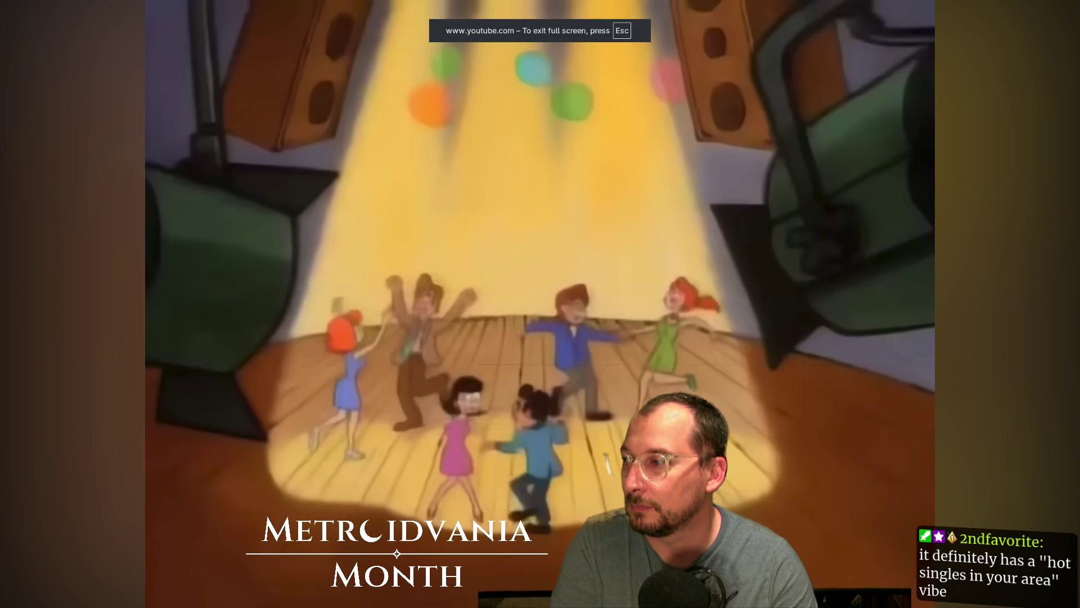
# Step: Unmute the full-screen !Notice clip, then hide the browser to show Godot's Game scene
pyautogui.click(60, 595)
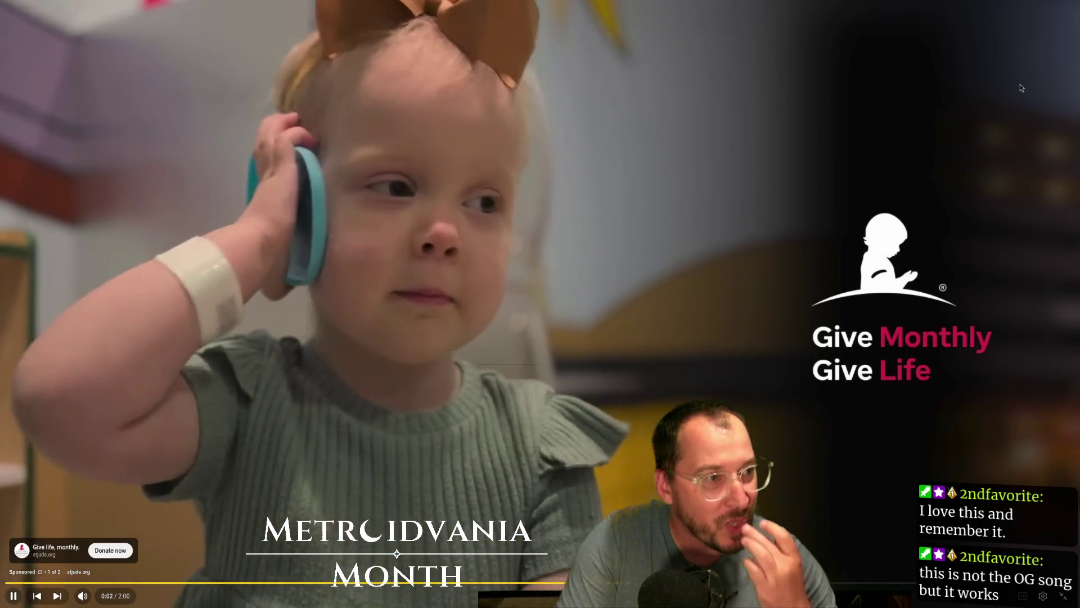
pyautogui.press('super+q')
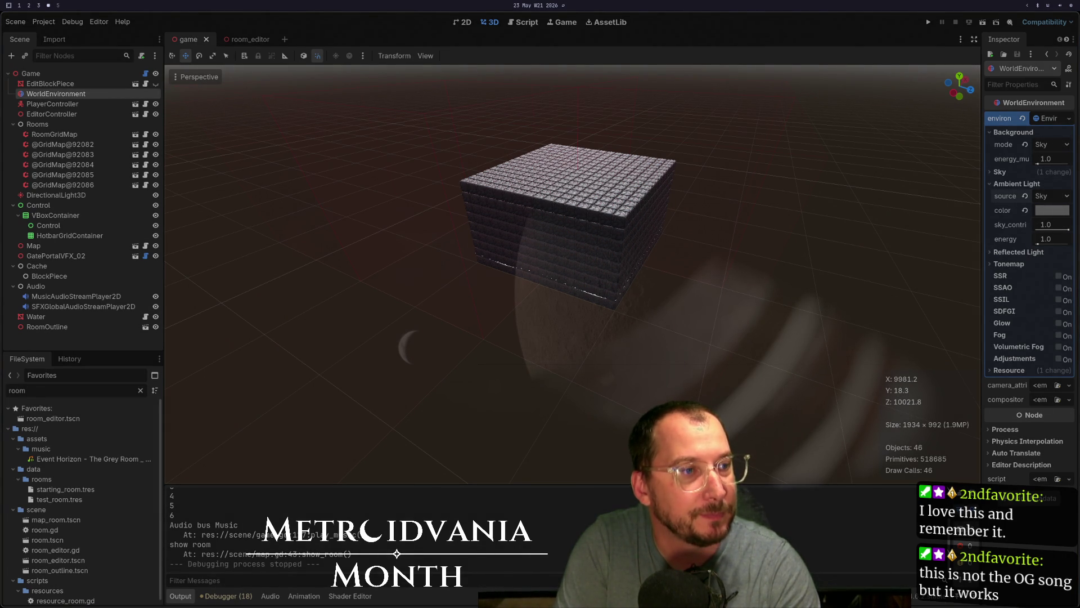
# Step: Bring YouTube back beside the editor and play 'Do It All The Time' full screen
pyautogui.press('super+shift+2')
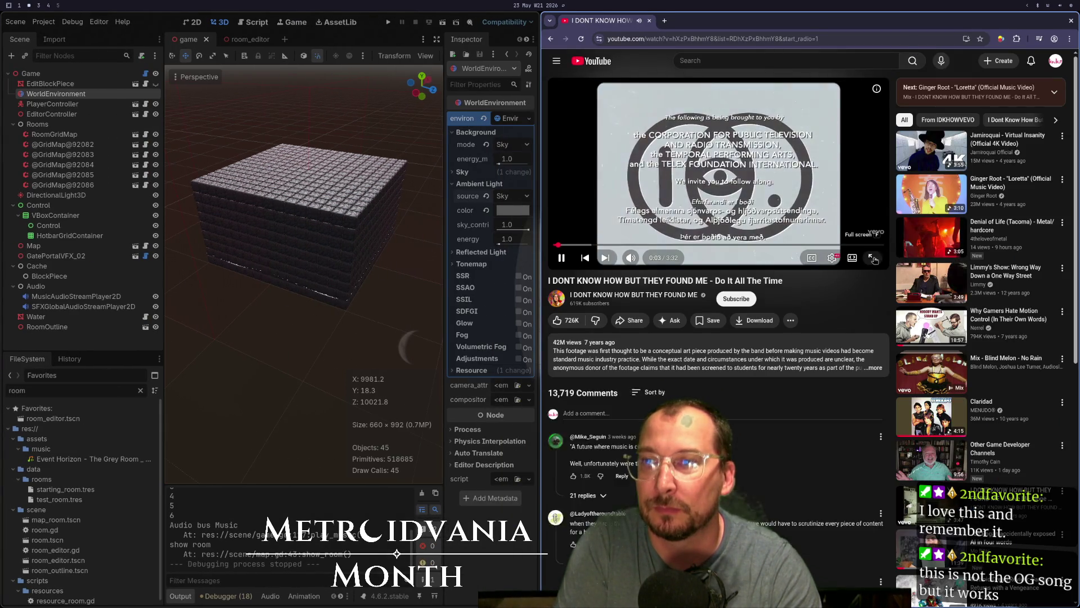
pyautogui.click(874, 258)
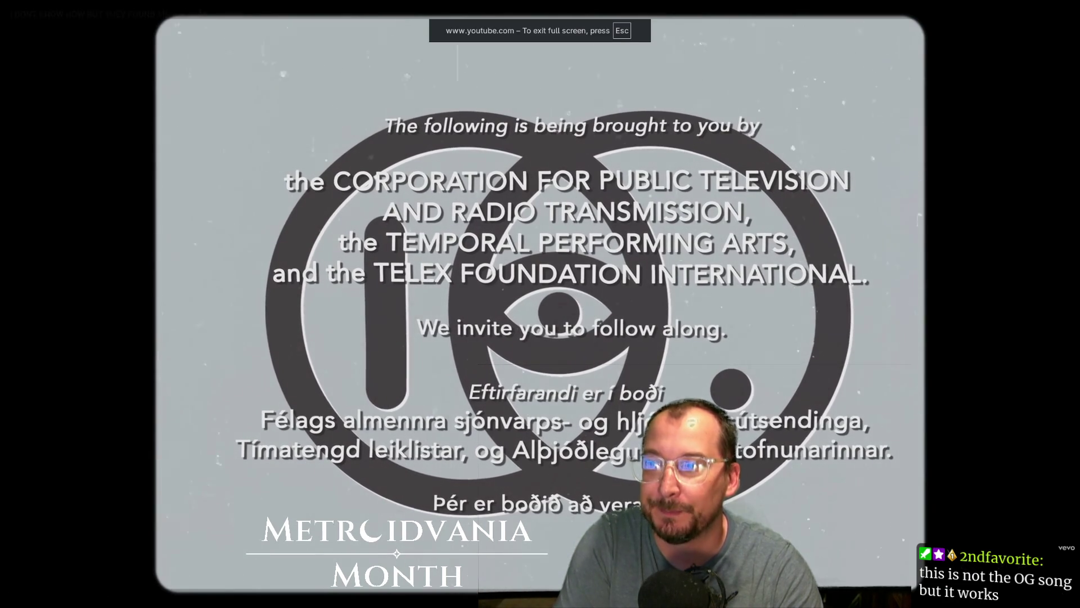